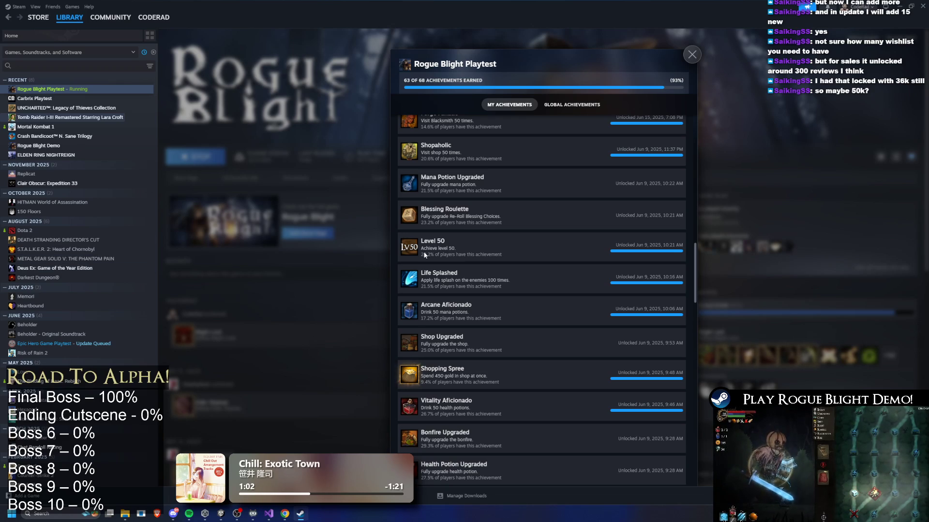
scroll(520, 267, down, 6)
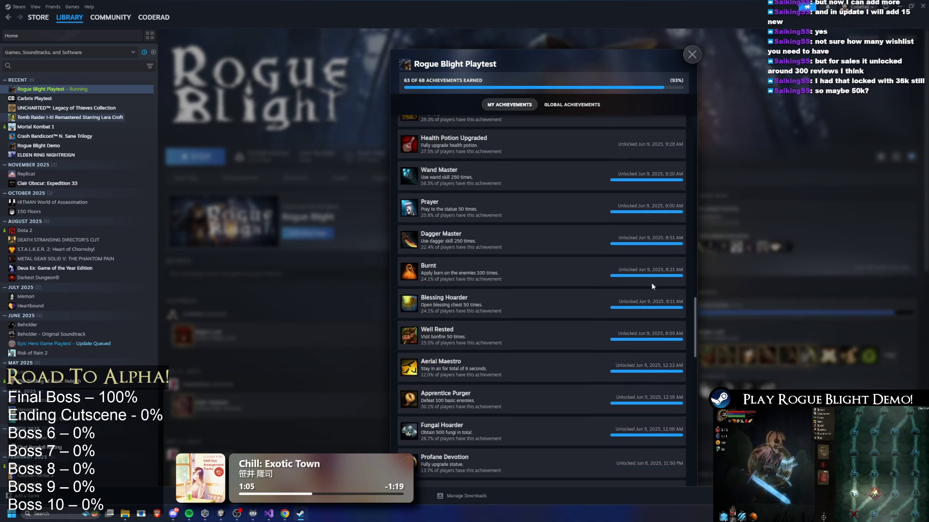
scroll(530, 408, down, 15)
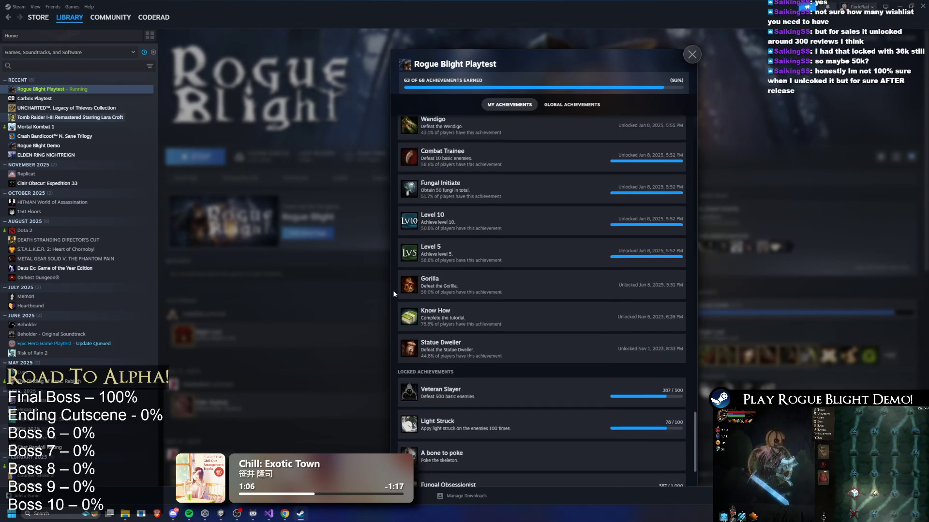
scroll(393, 292, down, 2)
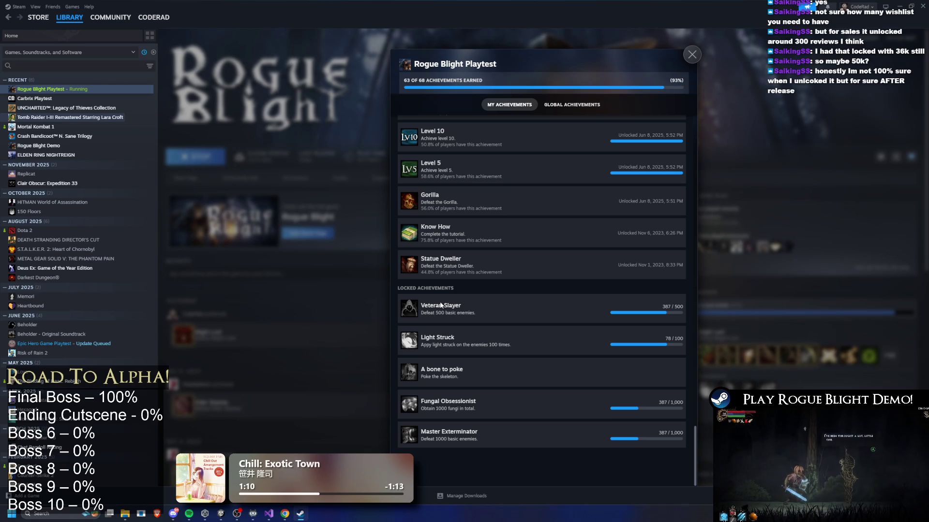
scroll(481, 452, up, 15)
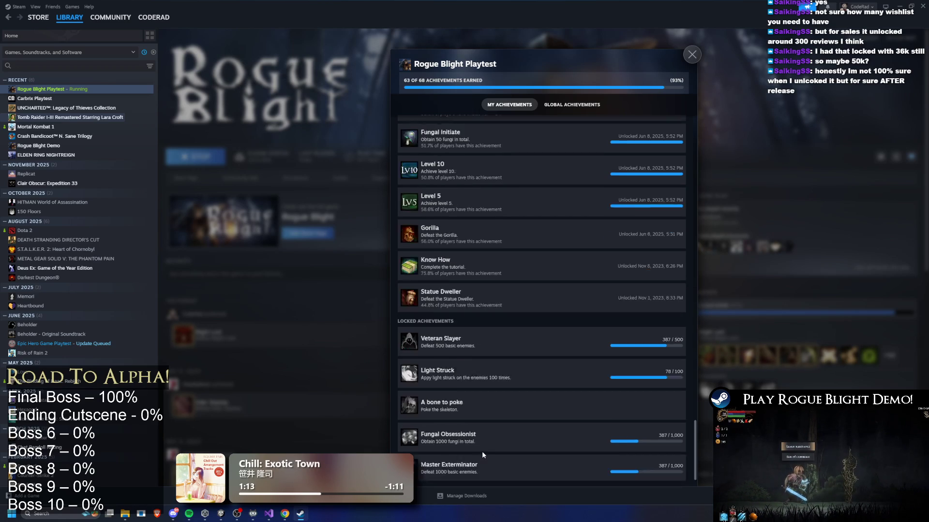
scroll(472, 463, up, 10)
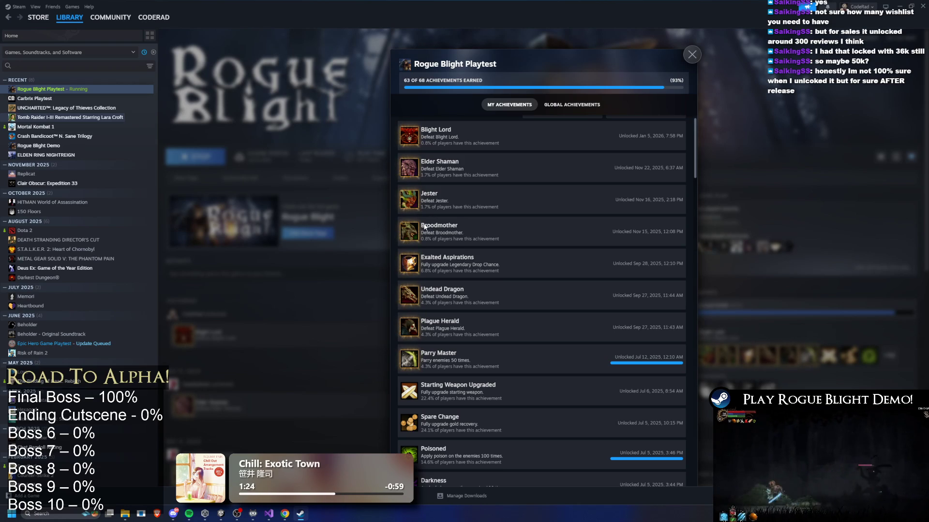
scroll(595, 238, down, 10)
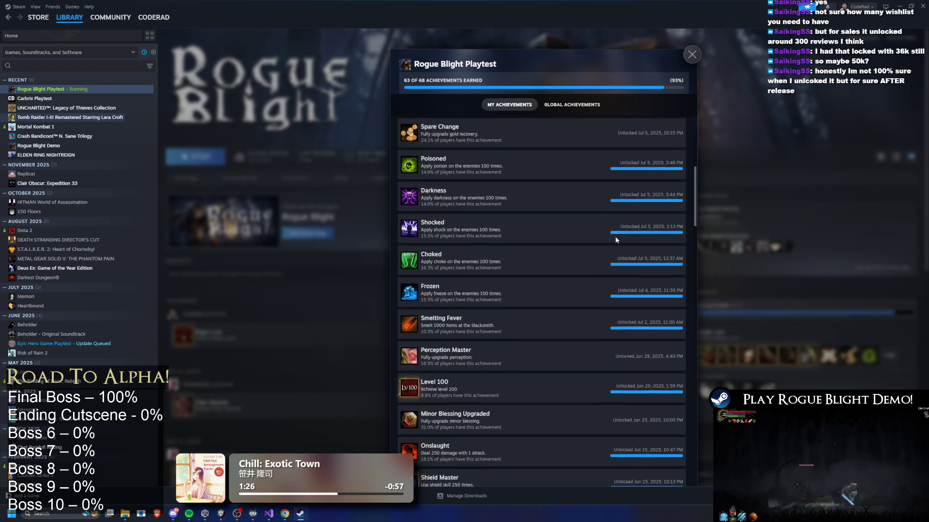
mouse_move(696, 237)
mouse_down()
mouse_move(700, 470)
mouse_move(693, 88)
mouse_up()
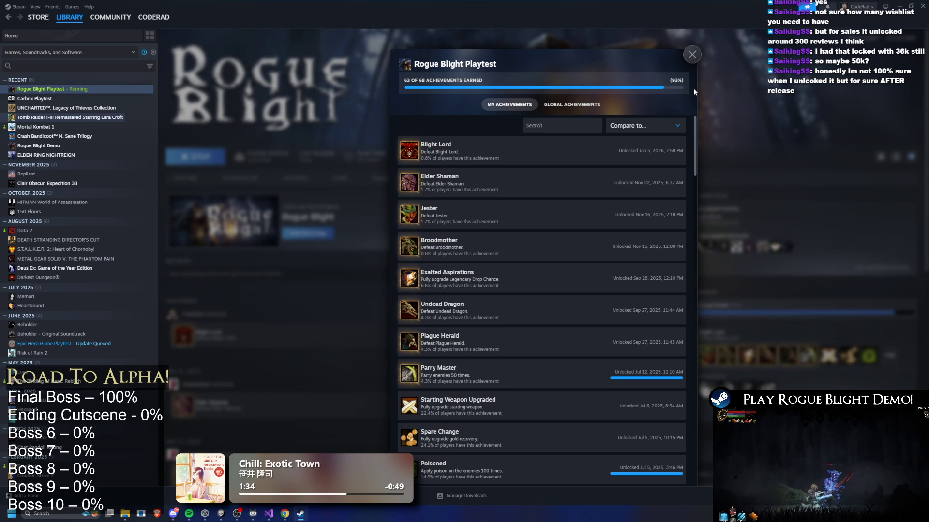
scroll(608, 143, down, 5)
drag(685, 183, 690, 457)
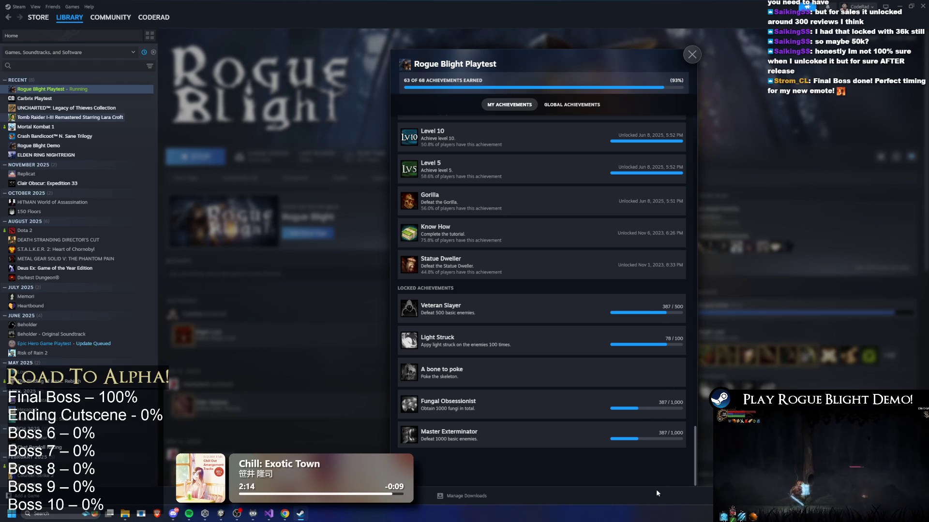
scroll(593, 407, up, 15)
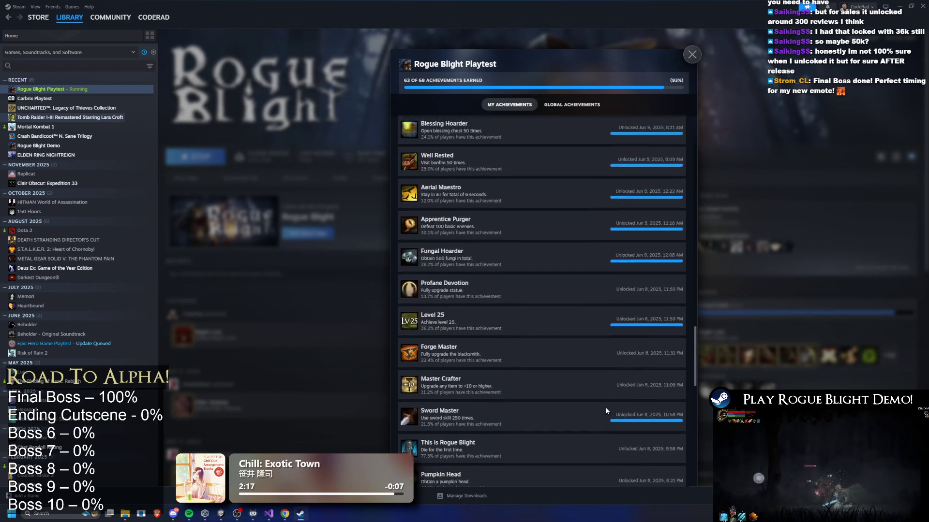
scroll(604, 405, up, 15)
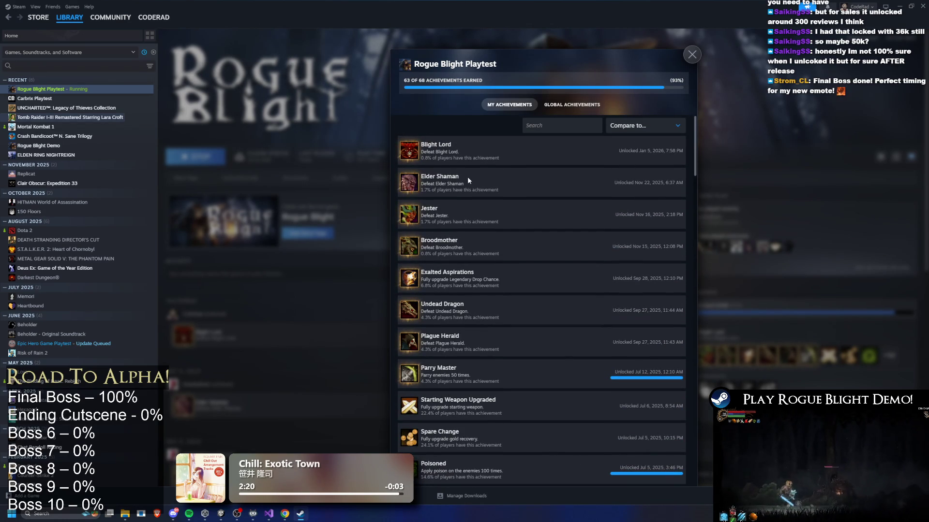
Step: Close Steam's achievements list, show the Rogue Blight Playtest page, then bring TODO.txt forward in Visual Studio
click(289, 296)
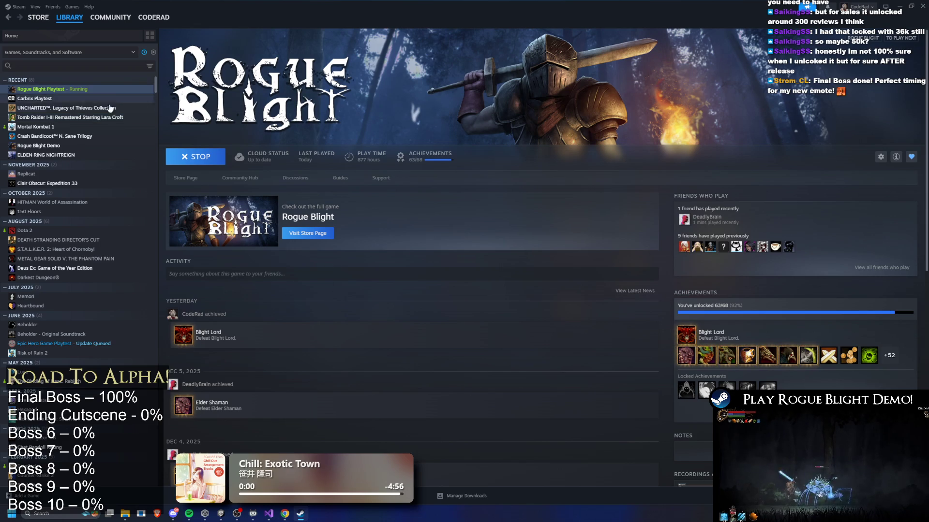
click(92, 90)
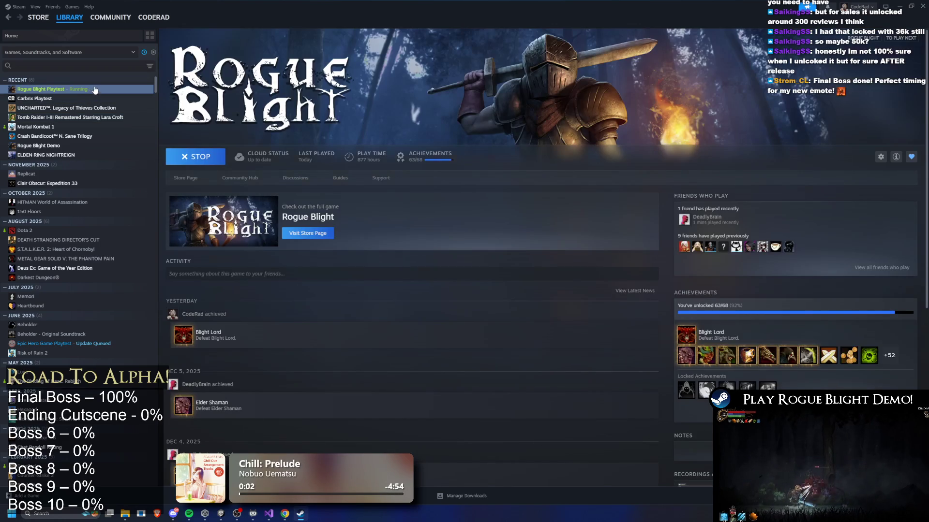
key(alt+Tab)
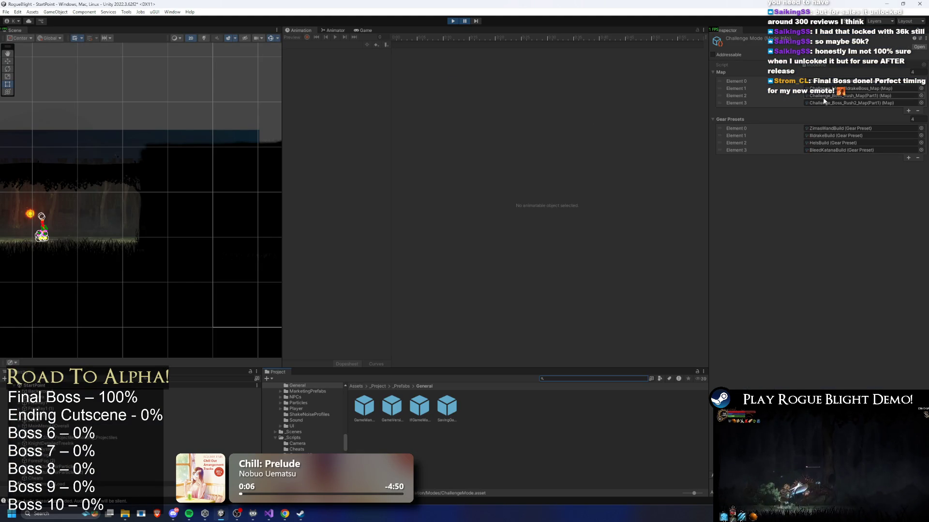
click(269, 513)
Step: Insert a new 'AFTER PATCH:' heading line below line 21 of TODO.txt
scroll(277, 300, down, 2)
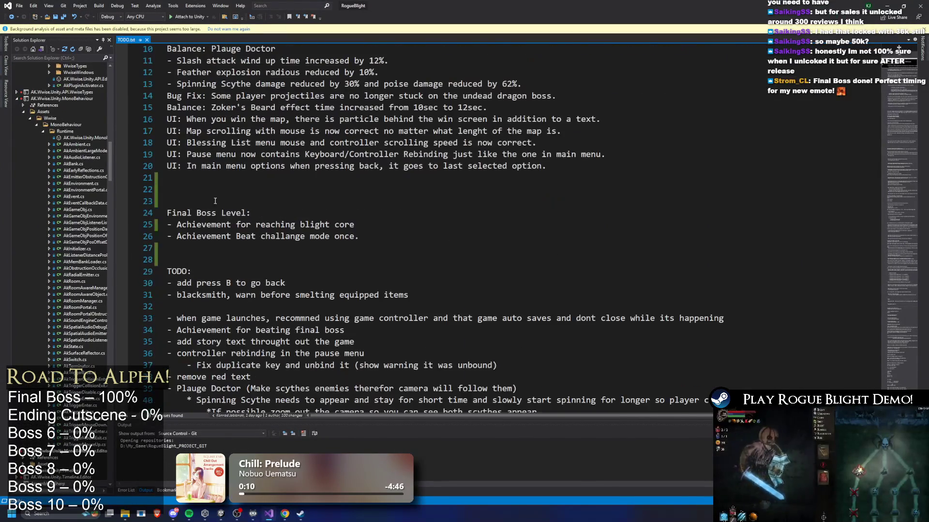
click(208, 178)
key(Return)
key(Return)
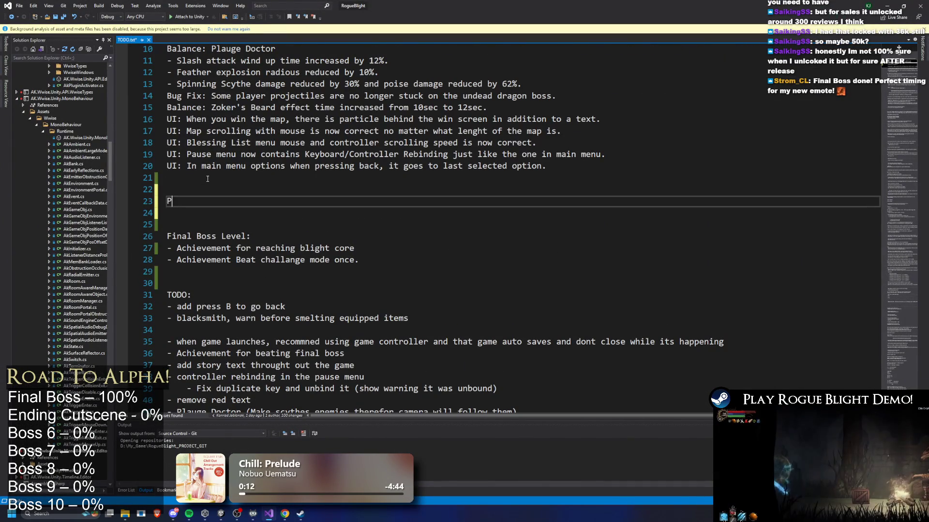
text(Patch)
key(BackSpace)
key(BackSpace)
key(BackSpace)
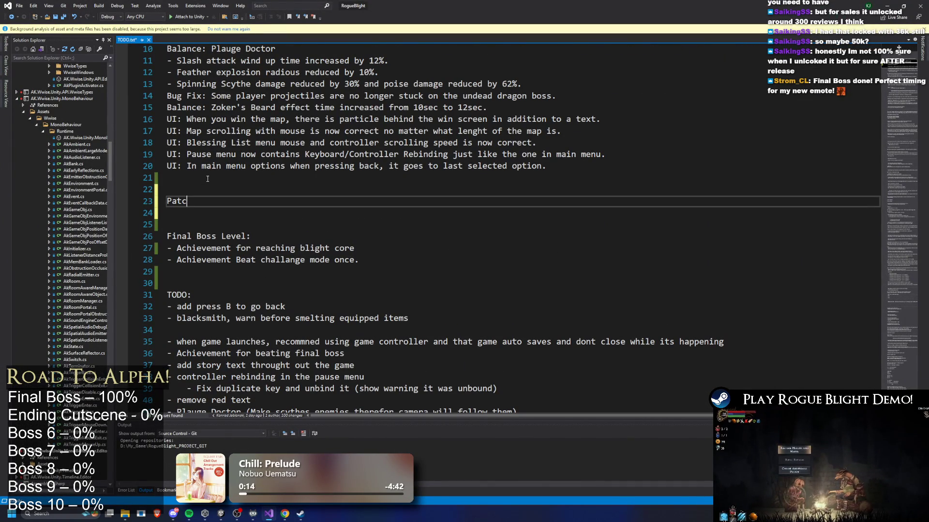
text(BEFORE PATCH:)
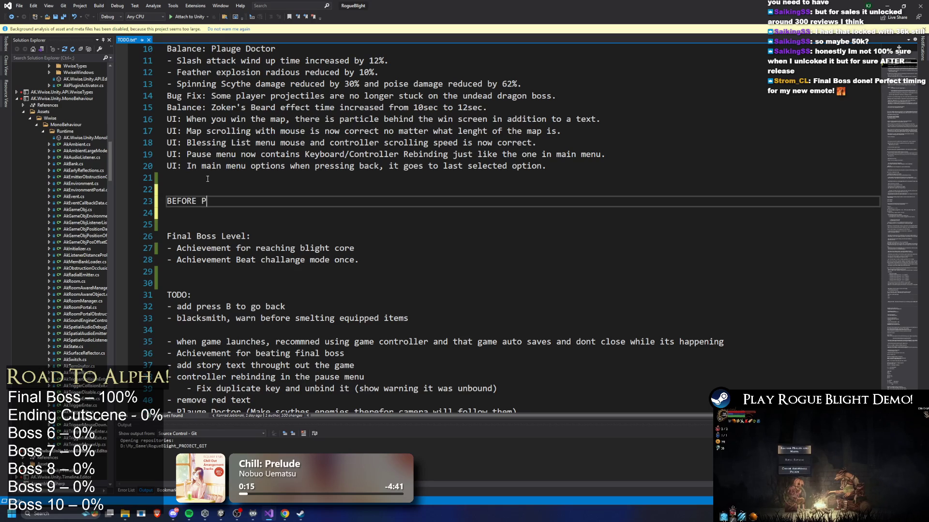
key(Return)
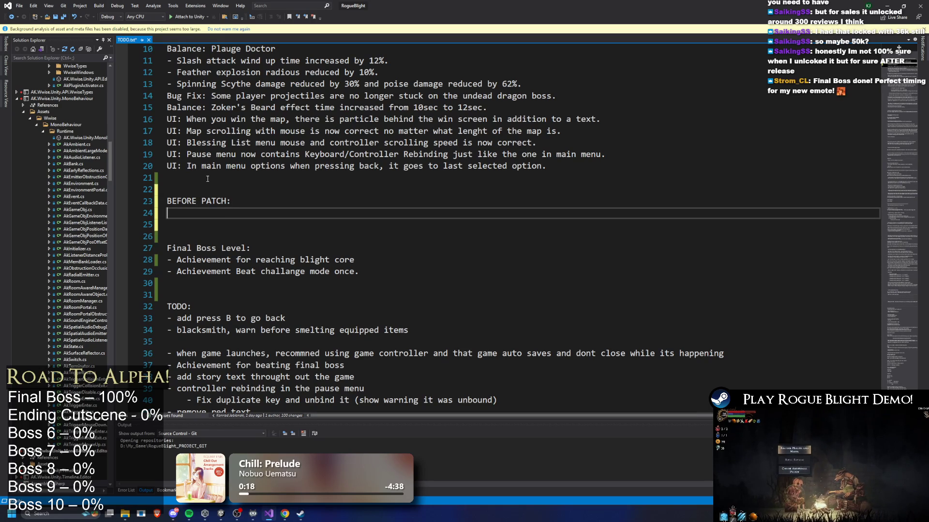
key(BackSpace)
key(BackSpace)
key(BackSpace)
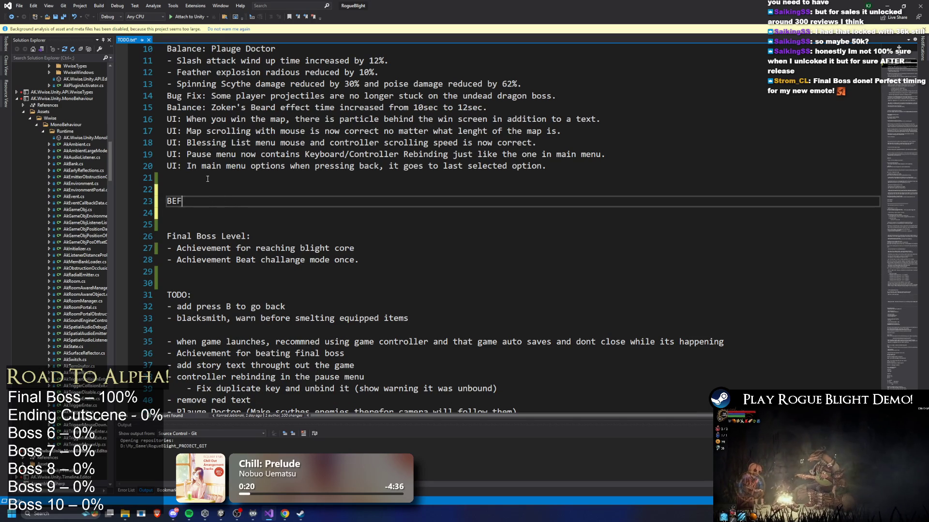
key(BackSpace)
text(AFT)
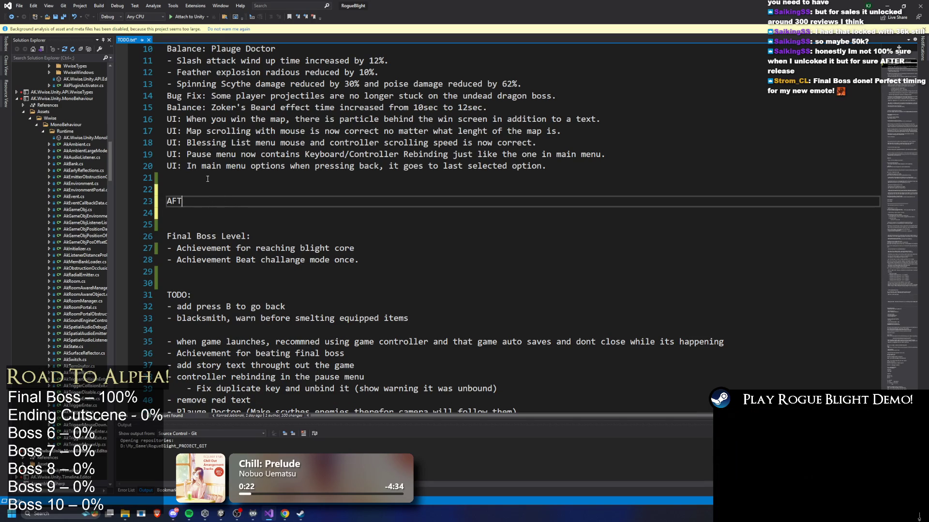
text(ER PATCH:)
key(Return)
text(Ge)
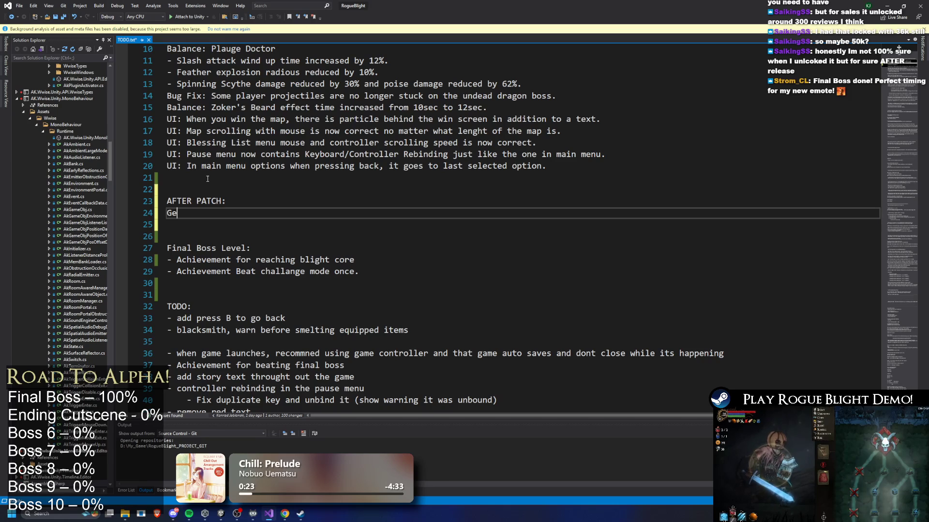
Step: List '- Generate new challenge mode' under the heading and save TODO.txt
text(nerate new ch)
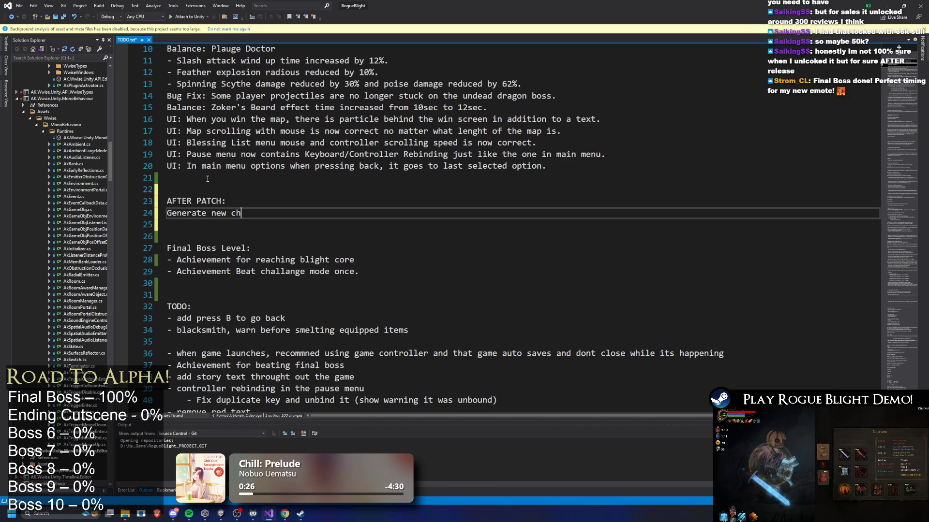
text(allenge mode)
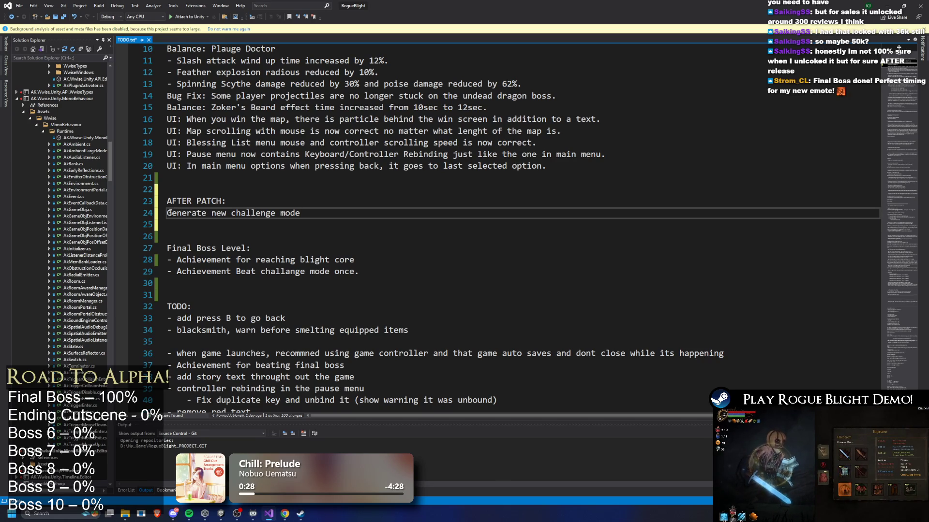
click(170, 213)
text(-)
key(ctrl+s)
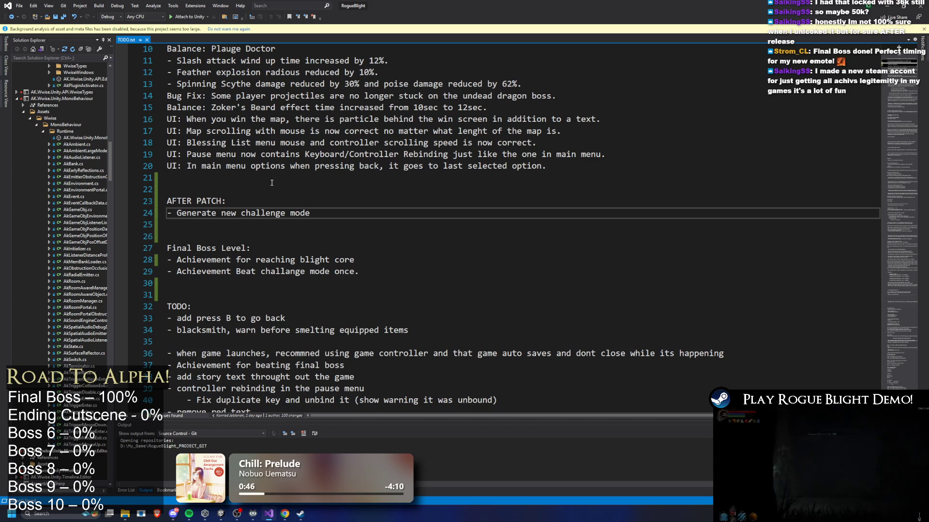
Step: Delete the blank line between the blacksmith item and the game-launch item
click(239, 237)
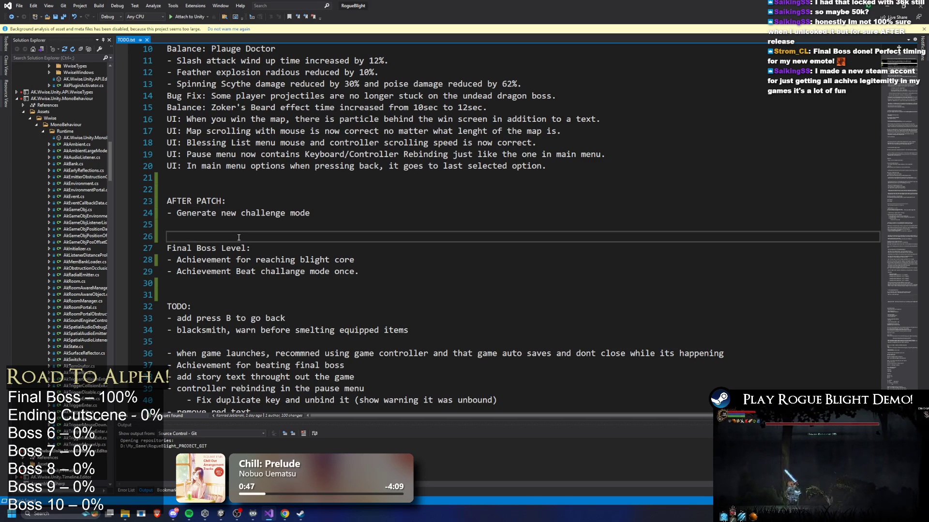
key(Down)
key(Down)
key(Down)
key(Down)
key(Down)
key(Down)
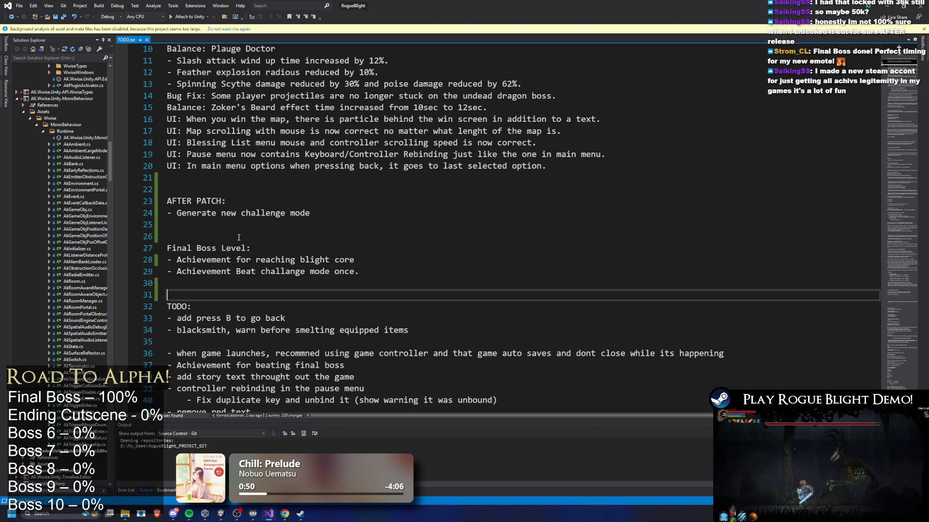
key(Up)
key(Up)
key(Up)
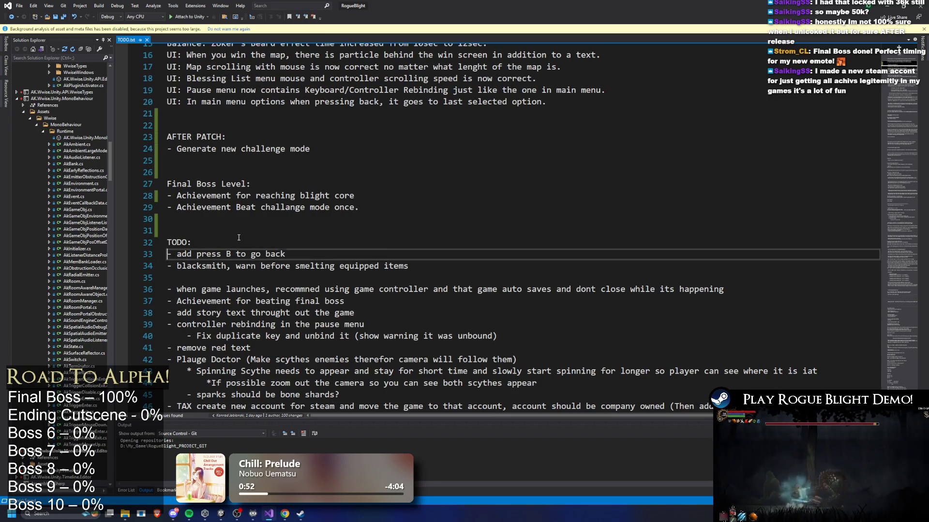
key(Down)
key(Down)
key(BackSpace)
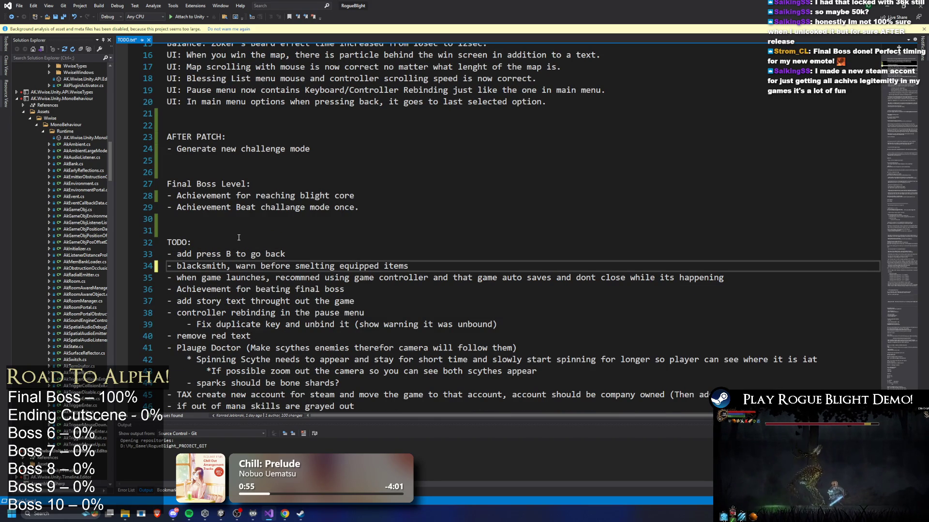
key(Down)
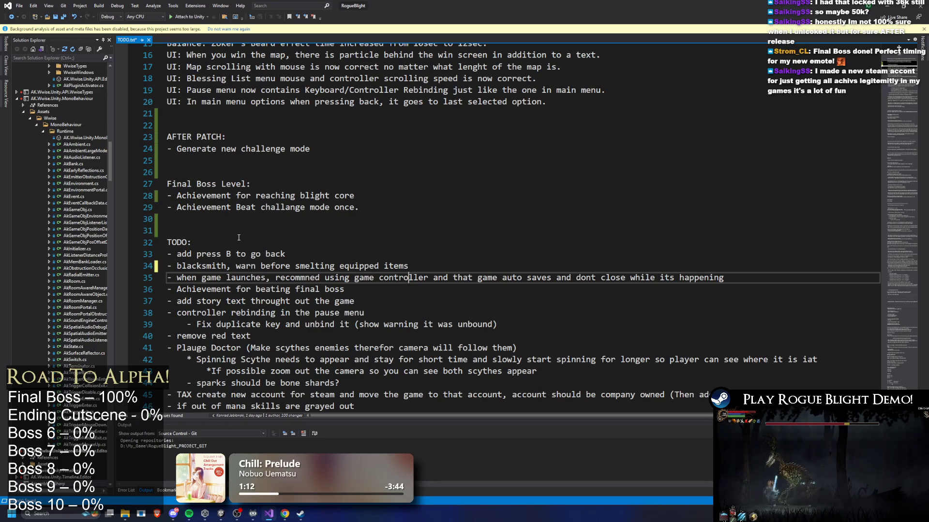
Step: Select the Plague Doctor notes block further down in TODO.txt
key(Up)
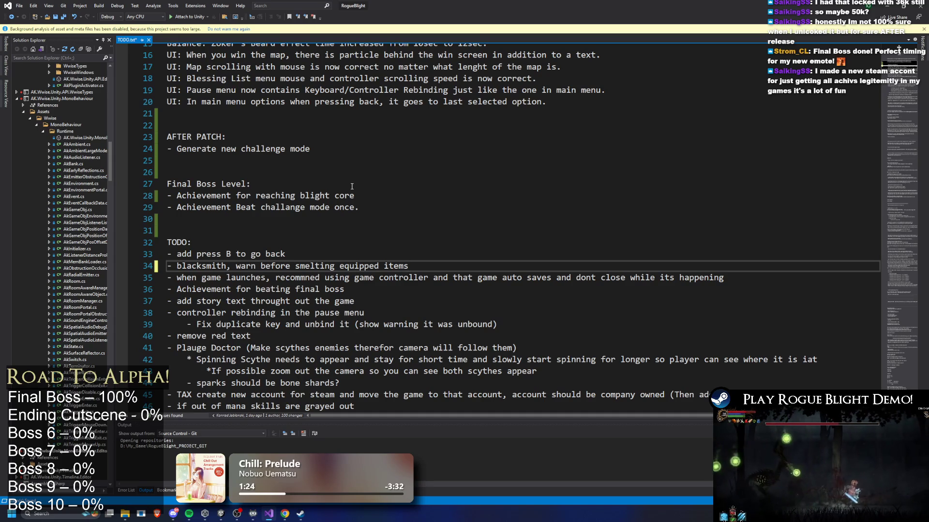
scroll(352, 187, down, 2)
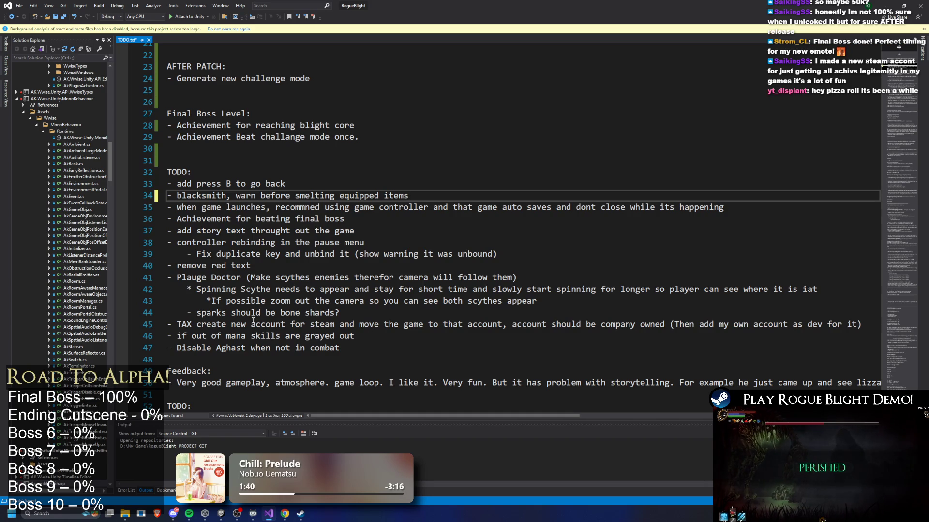
mouse_move(206, 279)
mouse_down()
mouse_move(403, 301)
mouse_move(165, 279)
mouse_move(146, 268)
mouse_move(127, 280)
mouse_up()
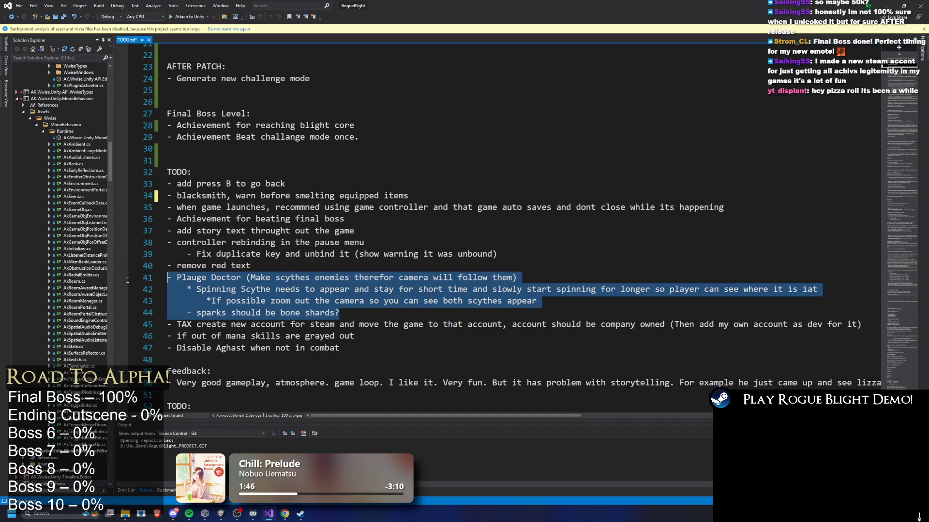
Step: Move the Plague Doctor notes to directly beneath the TODO: heading
key(ctrl+x)
click(219, 173)
key(Return)
key(Return)
key(Up)
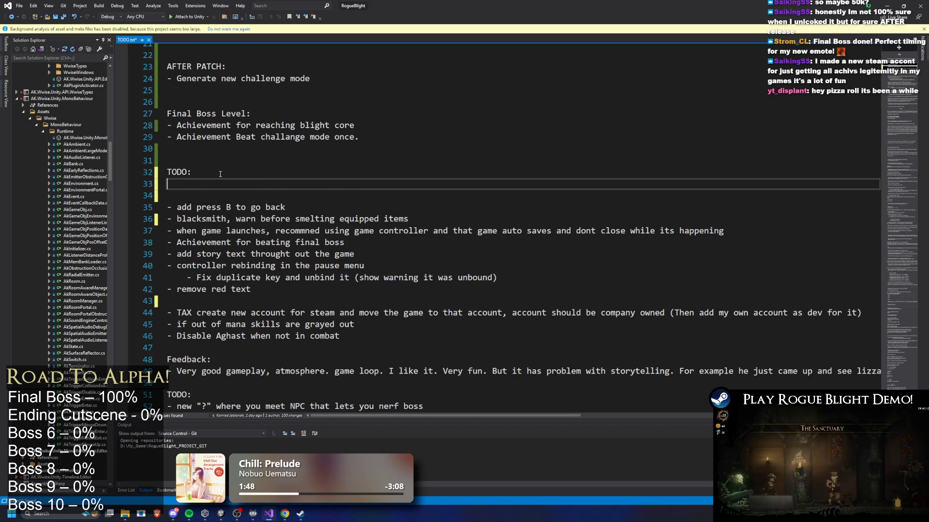
key(ctrl+v)
key(Delete)
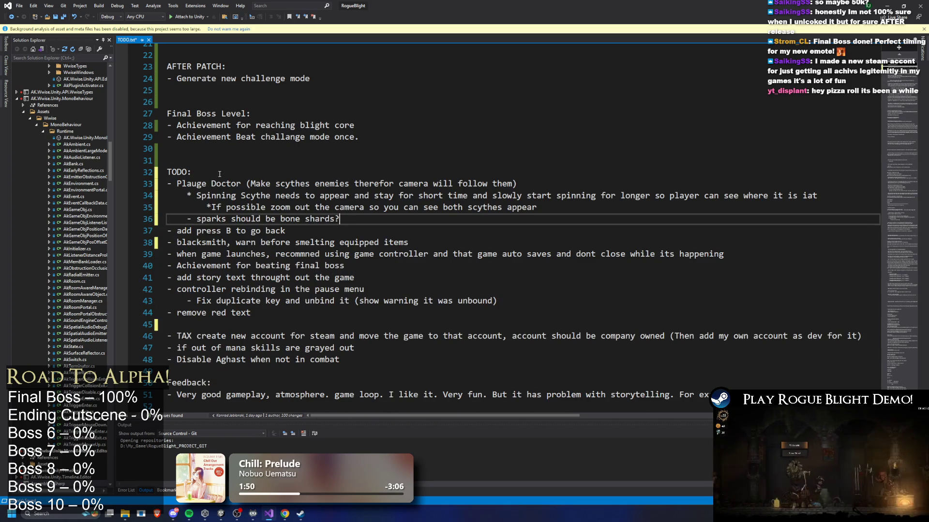
Step: Delete the 'Achievement for beating final boss' line from the list
click(396, 261)
key(F9)
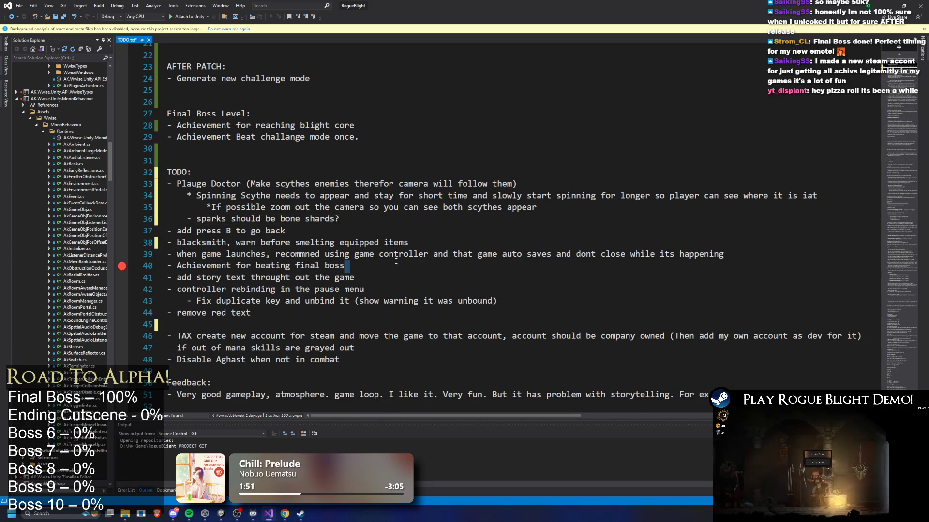
key(shift+Home)
key(BackSpace)
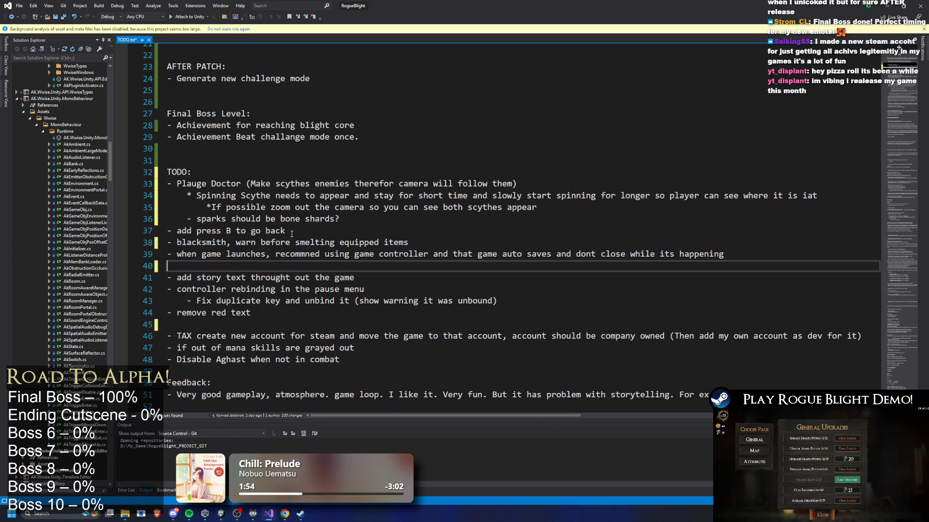
key(BackSpace)
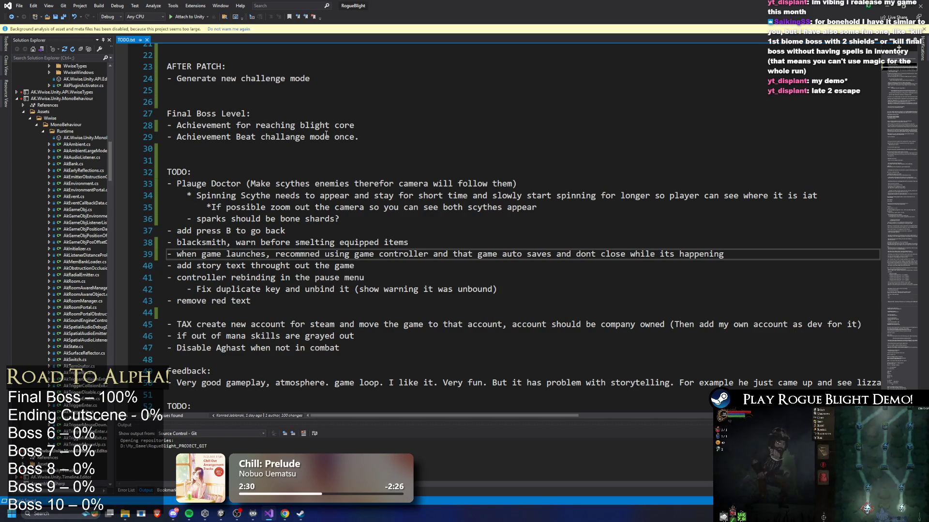
scroll(310, 124, down, 3)
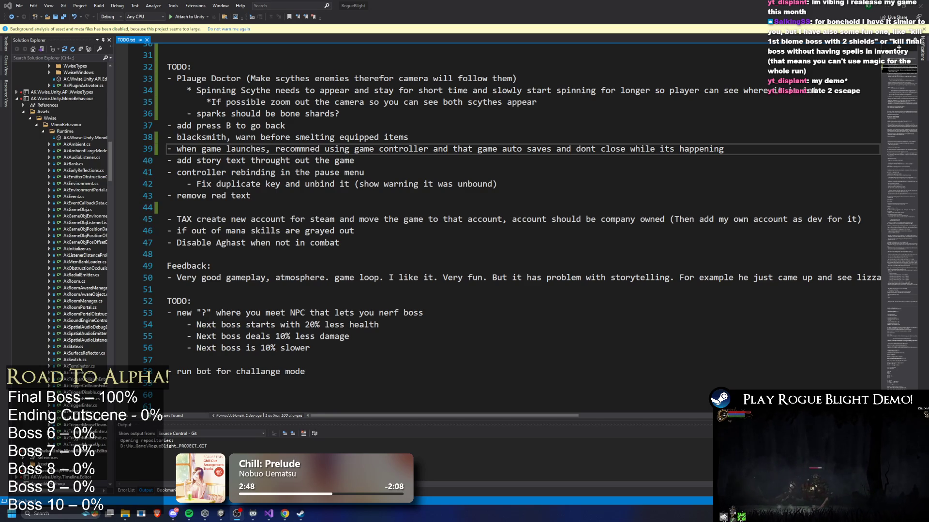
text(s)
Step: Search the Steam store for 'late 2 escape' and open the LATE 2 ESCAPE Demo page
key(alt+Tab)
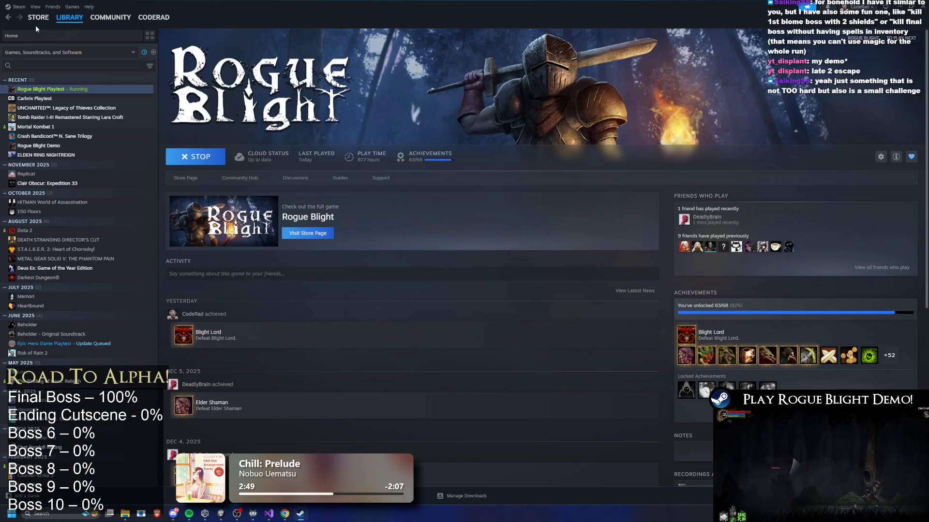
click(36, 29)
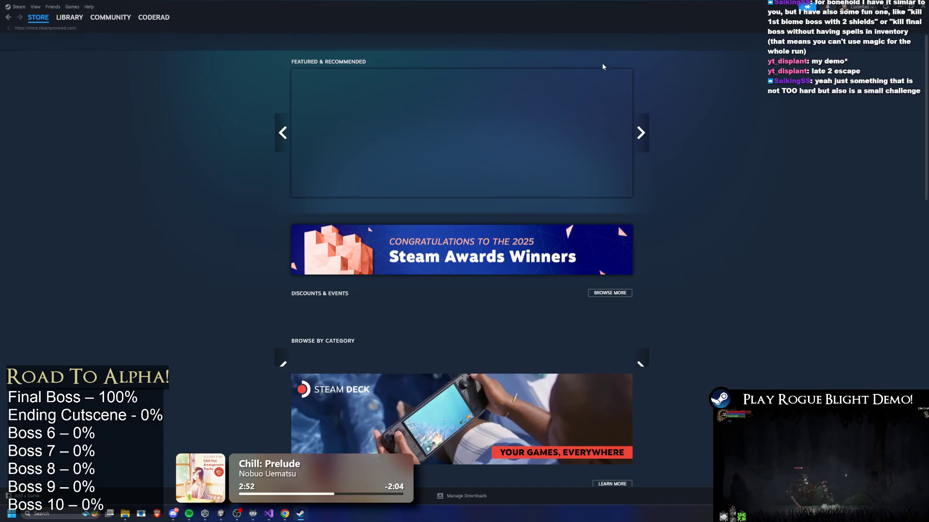
click(568, 43)
text(late 2 escape)
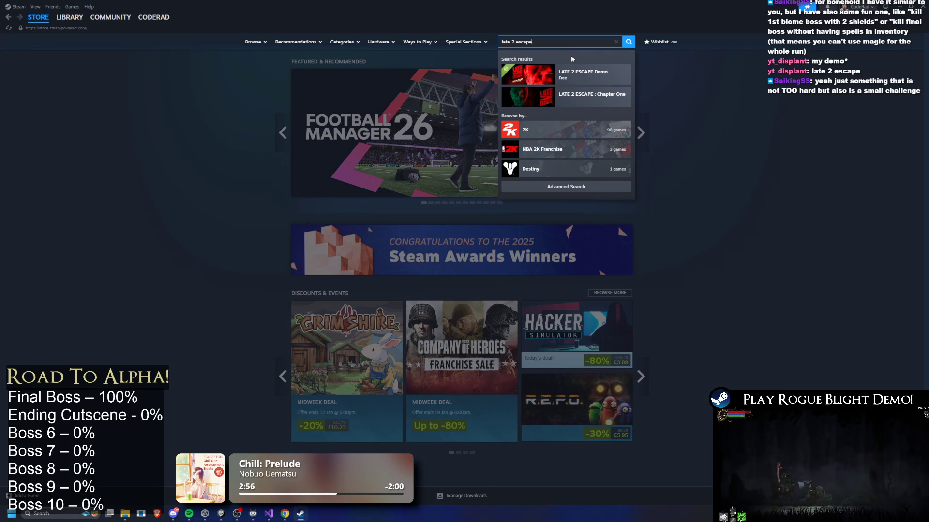
click(604, 76)
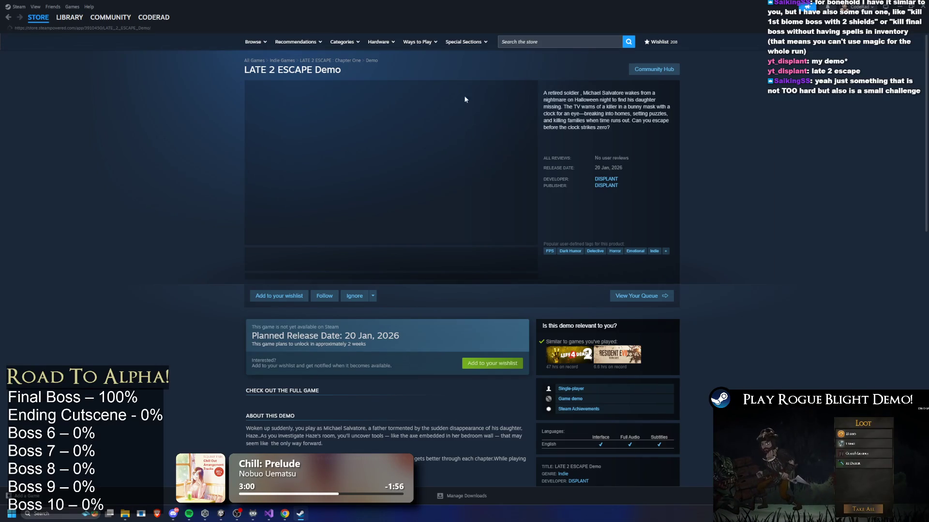
Step: Step through the demo's screenshots, then wishlist and follow the full game
mouse_move(137, 27)
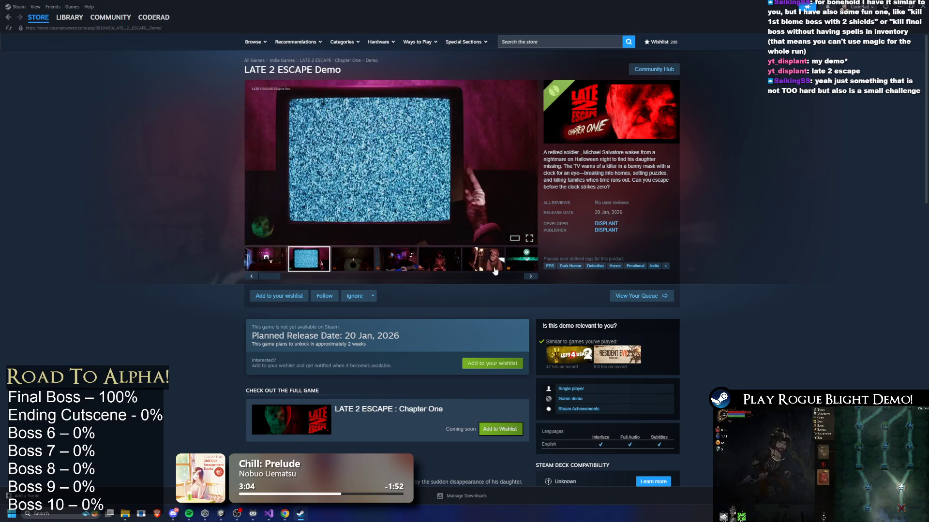
click(529, 162)
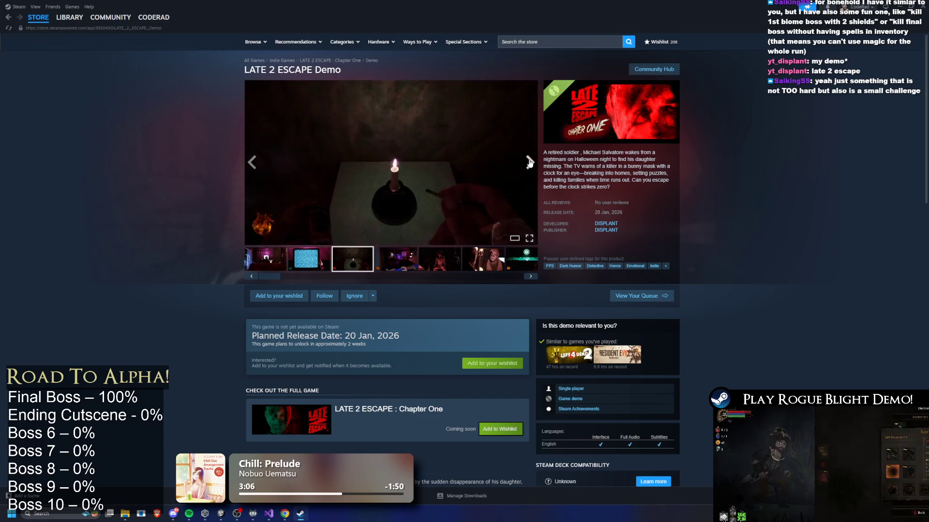
click(529, 163)
click(529, 163)
click(530, 163)
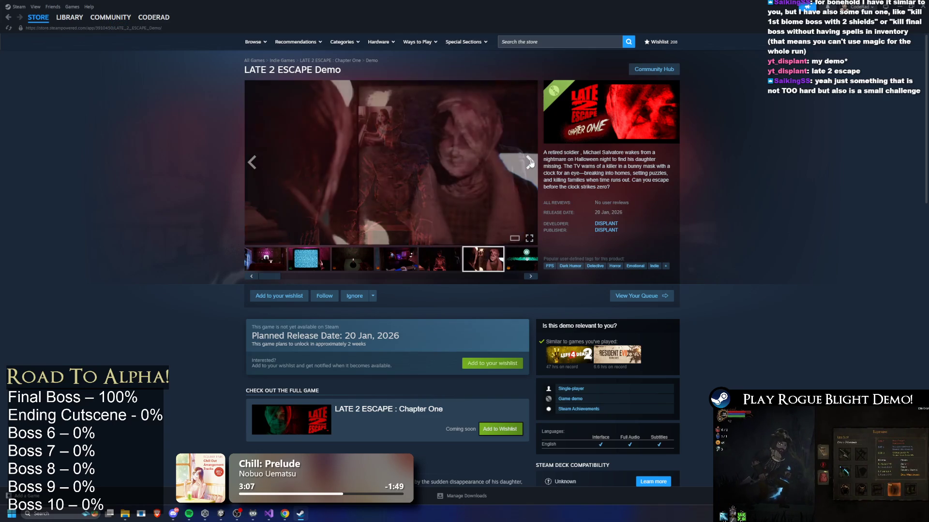
click(530, 164)
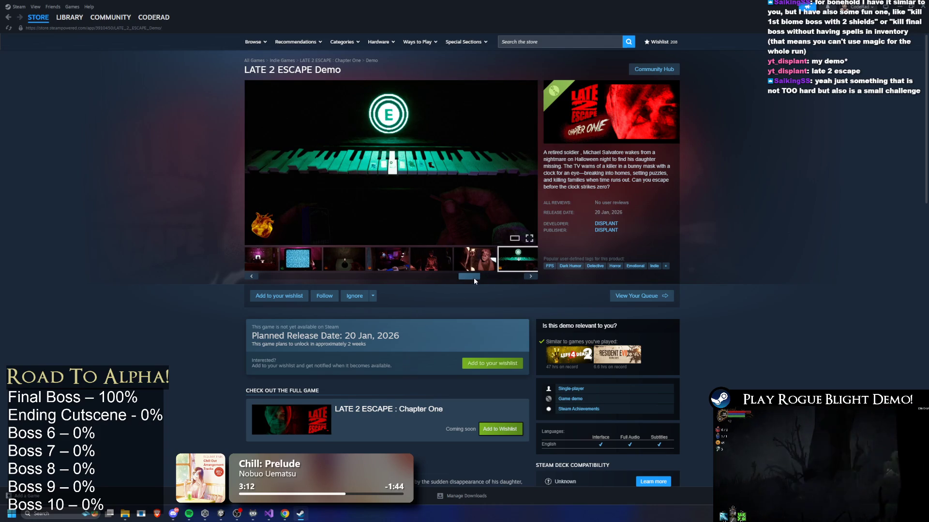
click(276, 296)
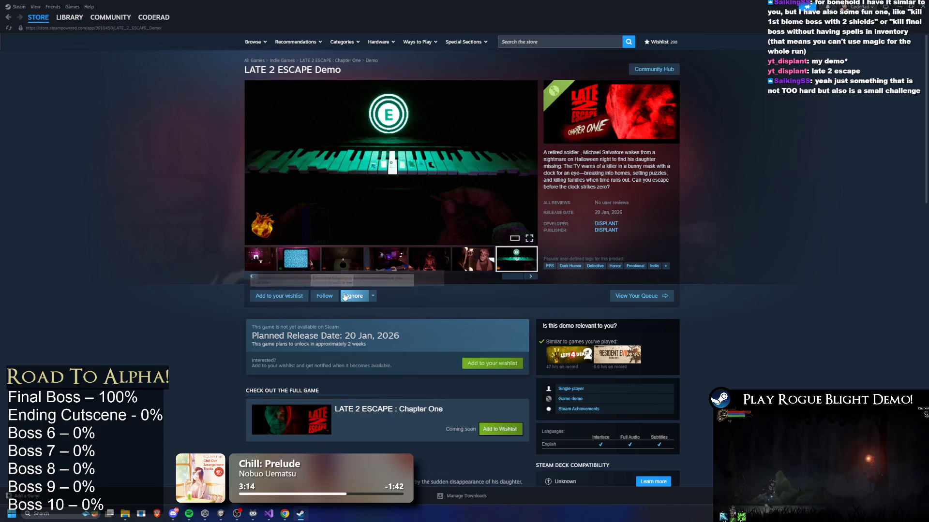
click(309, 301)
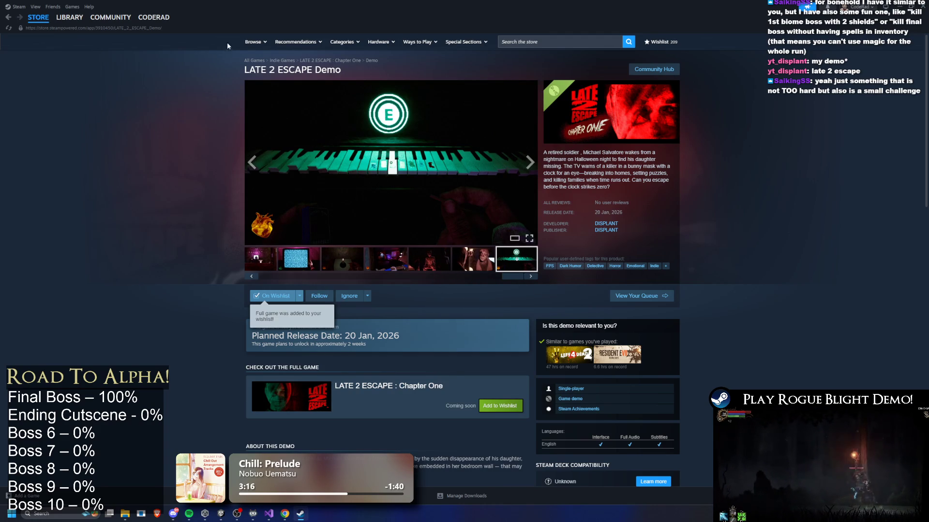
Step: Expand and read the LATE 2 ESCAPE Demo's full description
mouse_move(110, 18)
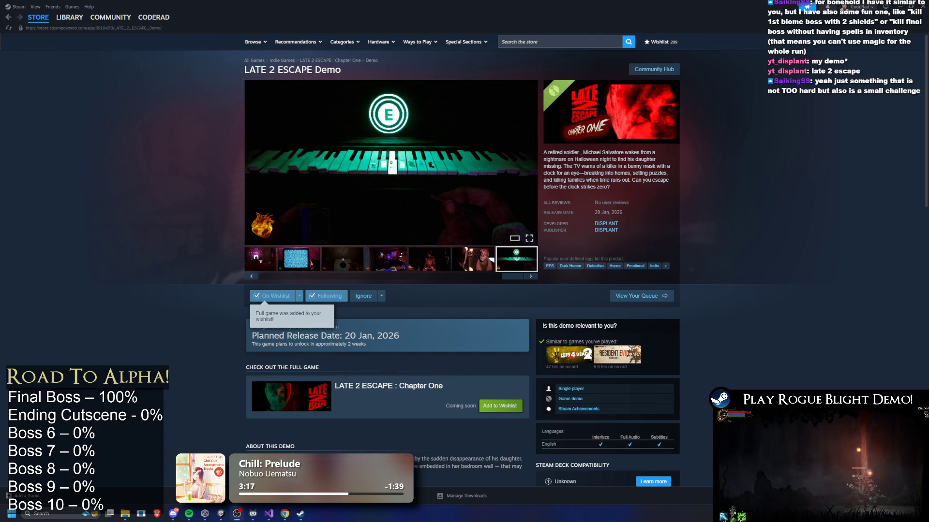
scroll(417, 275, down, 8)
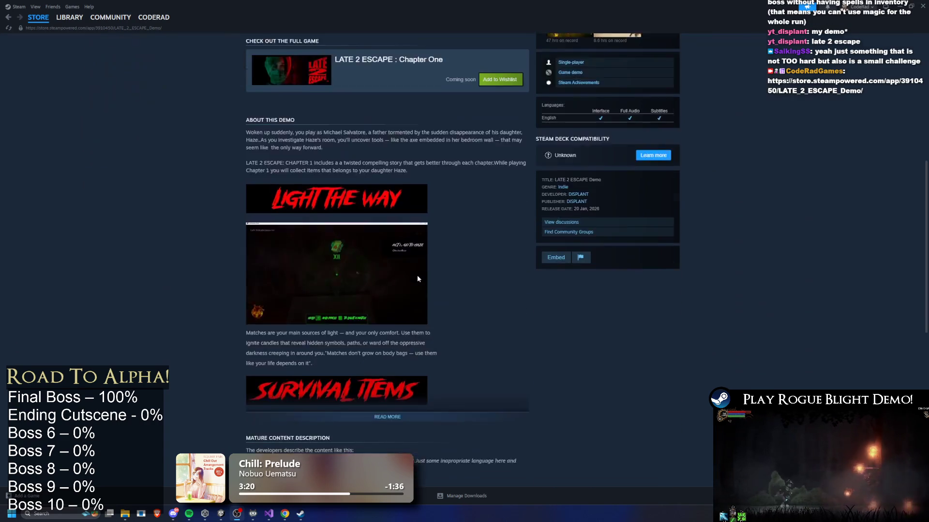
click(449, 344)
scroll(465, 339, down, 3)
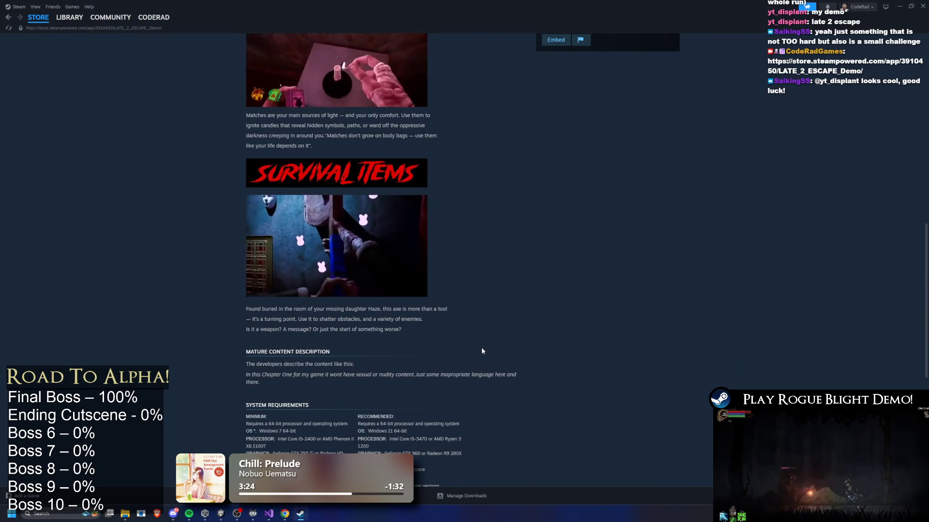
scroll(481, 347, down, 3)
scroll(583, 347, down, 3)
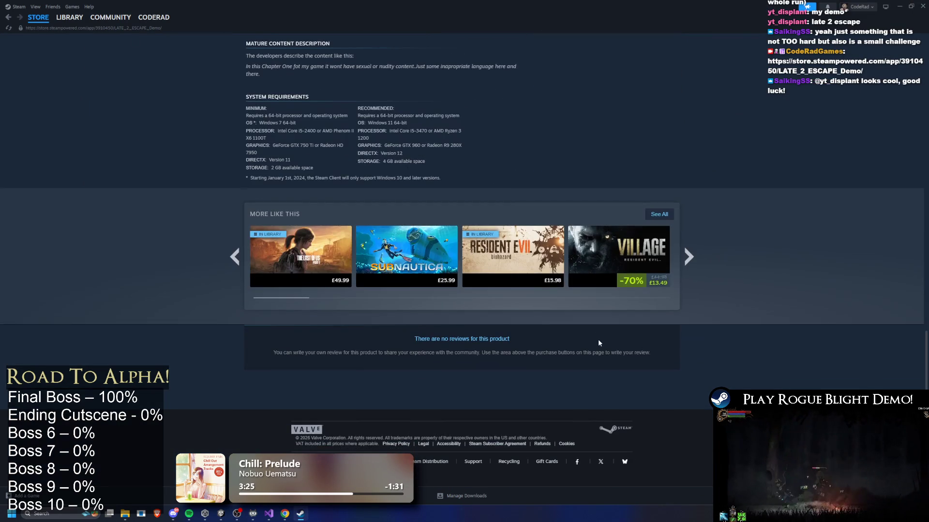
scroll(597, 338, up, 20)
Step: Flip through the dark figure and bedroom screenshots, ending back on the first video
click(489, 264)
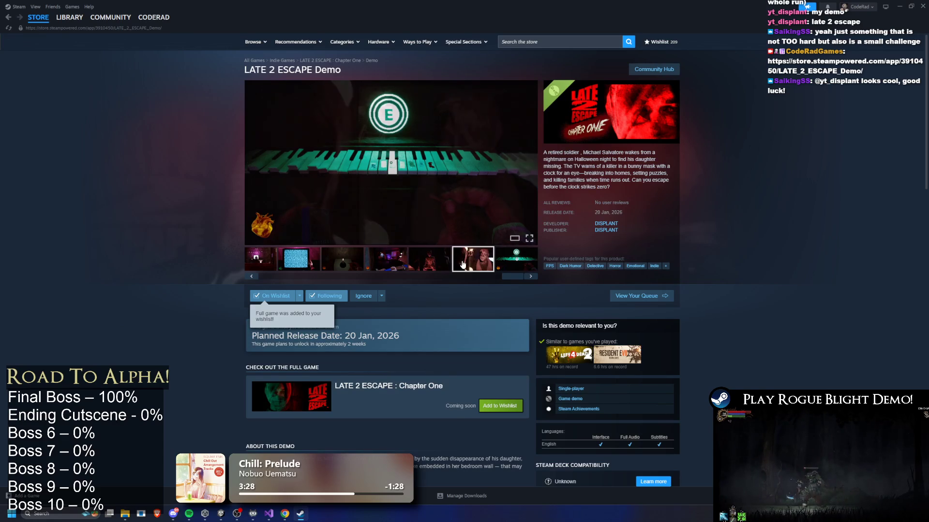
click(422, 261)
click(404, 256)
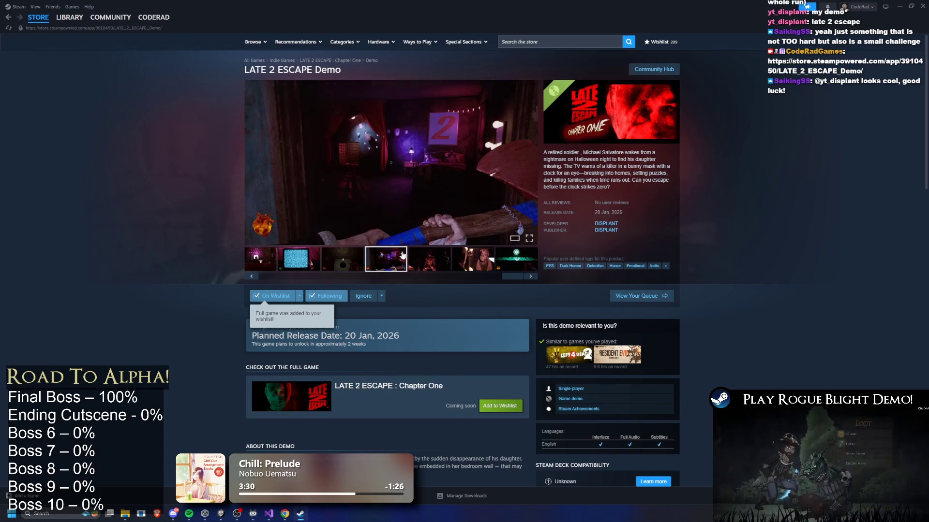
click(358, 266)
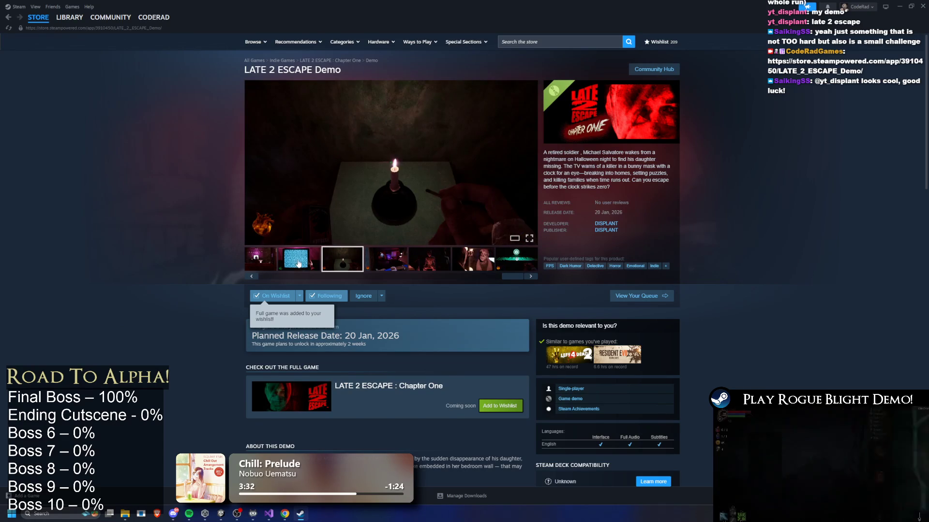
click(258, 263)
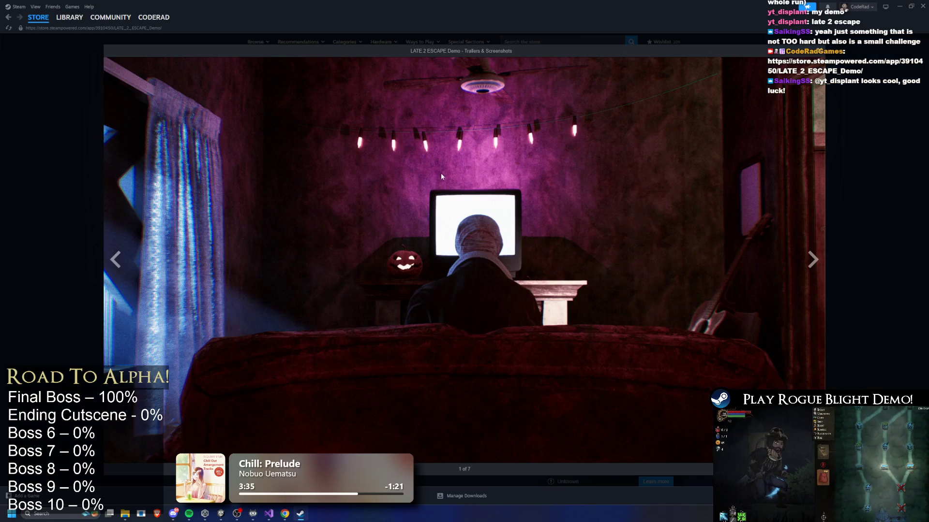
Step: View the demo screenshots full-size through to the sixth, then exit the viewer
click(438, 174)
click(783, 264)
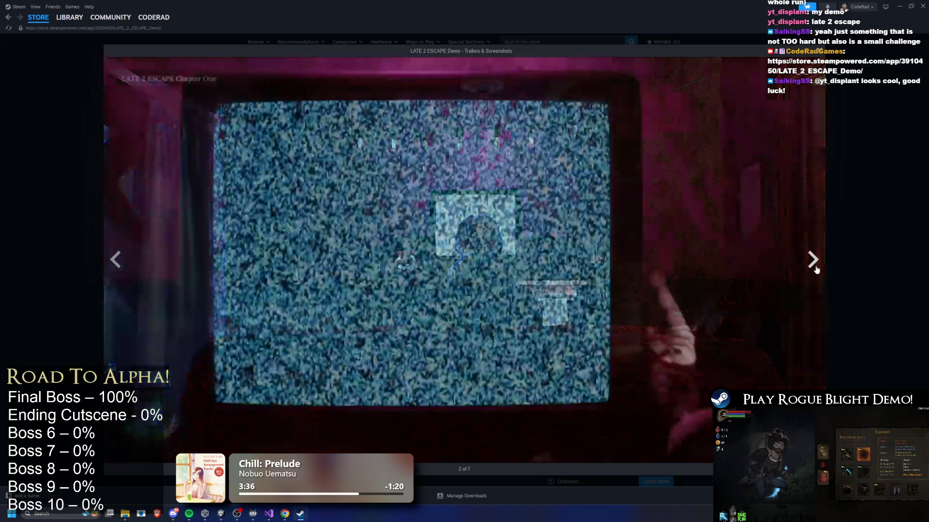
click(793, 249)
click(812, 260)
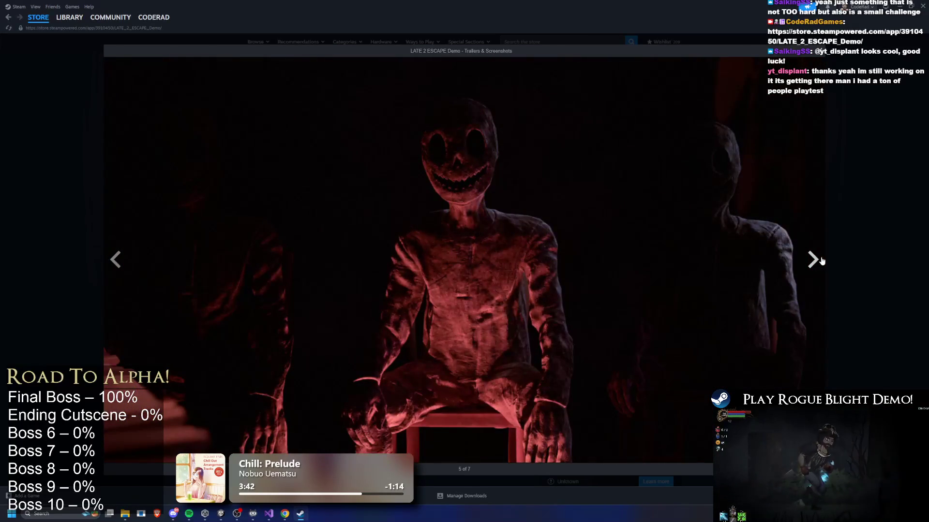
click(821, 262)
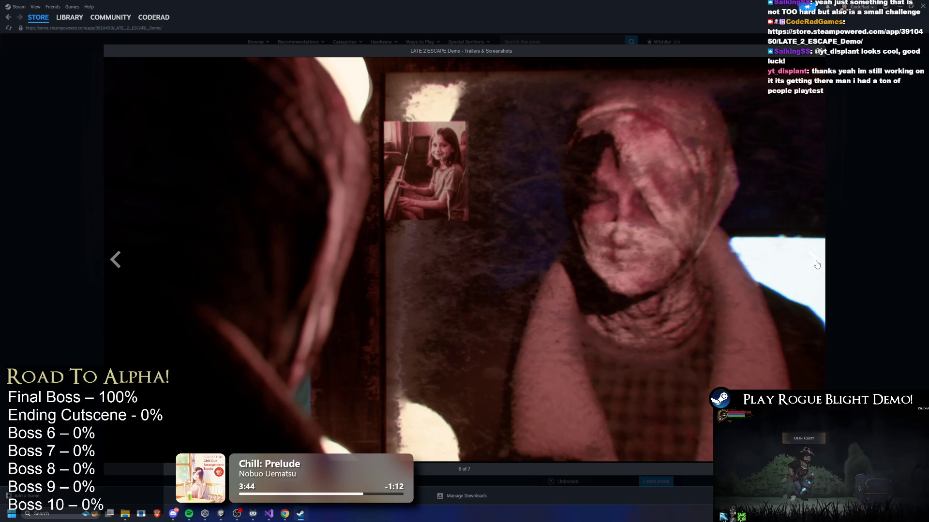
key(Escape)
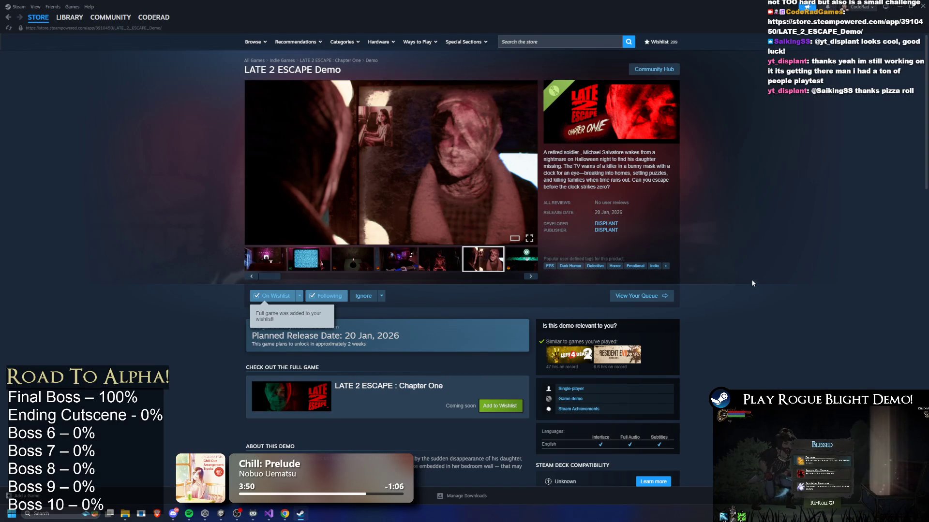
Step: Check the other products from developer DISPLANT, then close the Steam window
click(606, 223)
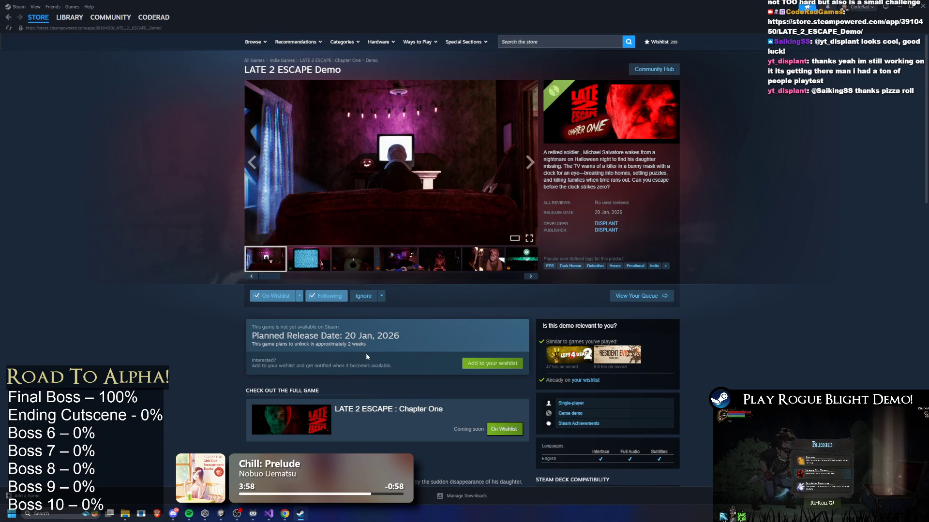
scroll(406, 280, down, 3)
scroll(407, 281, up, 3)
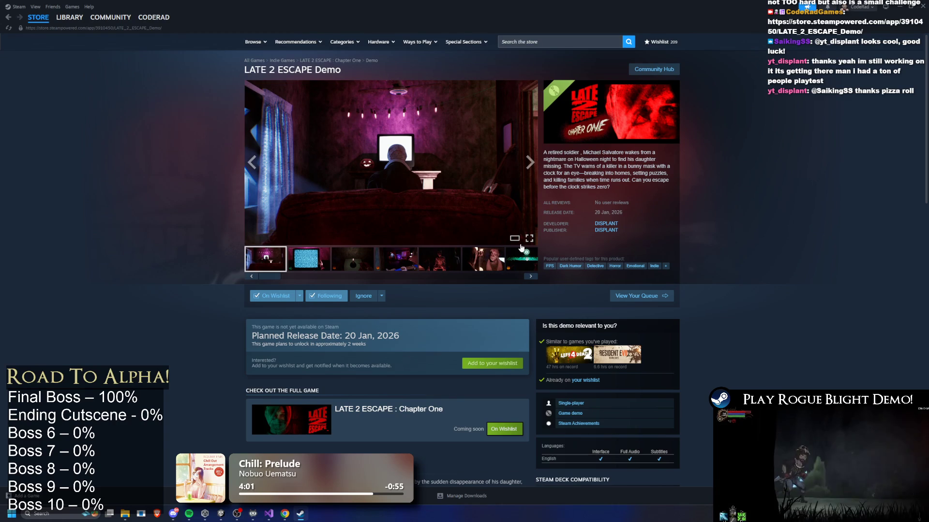
scroll(520, 249, down, 8)
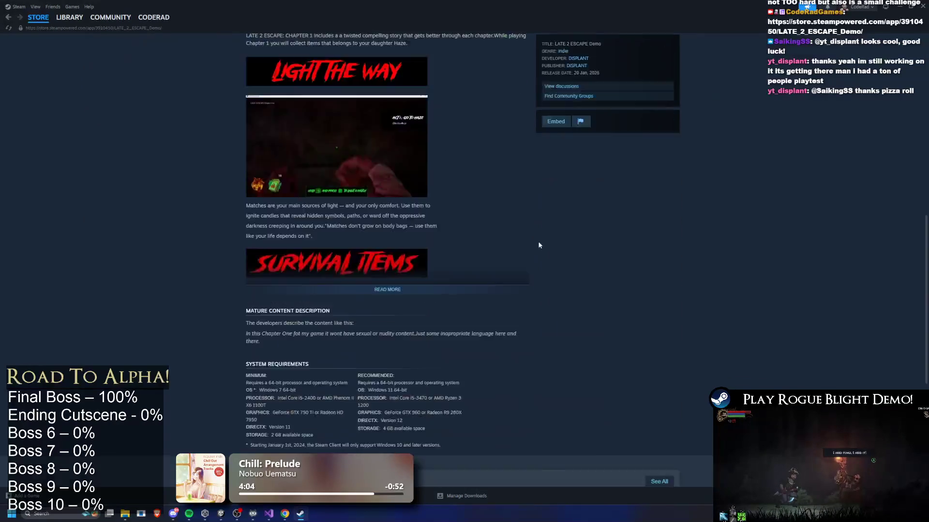
scroll(539, 242, up, 8)
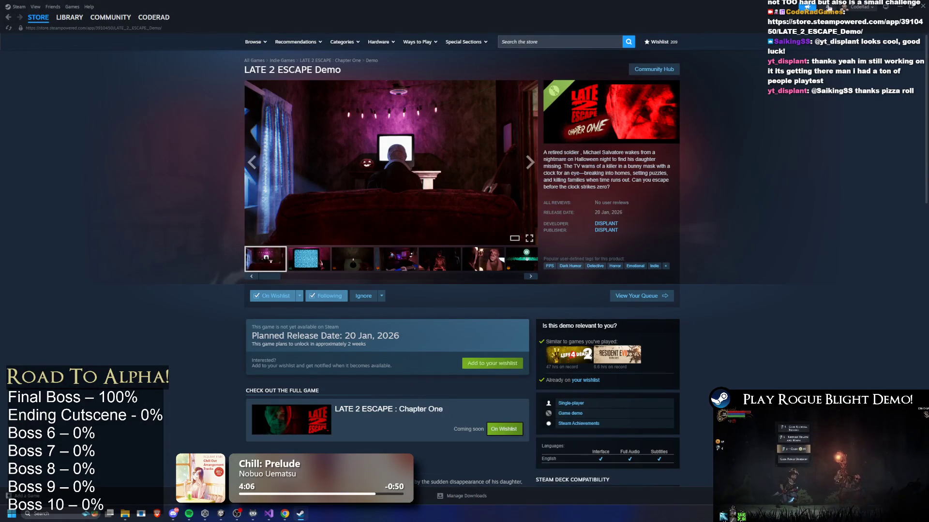
click(924, 7)
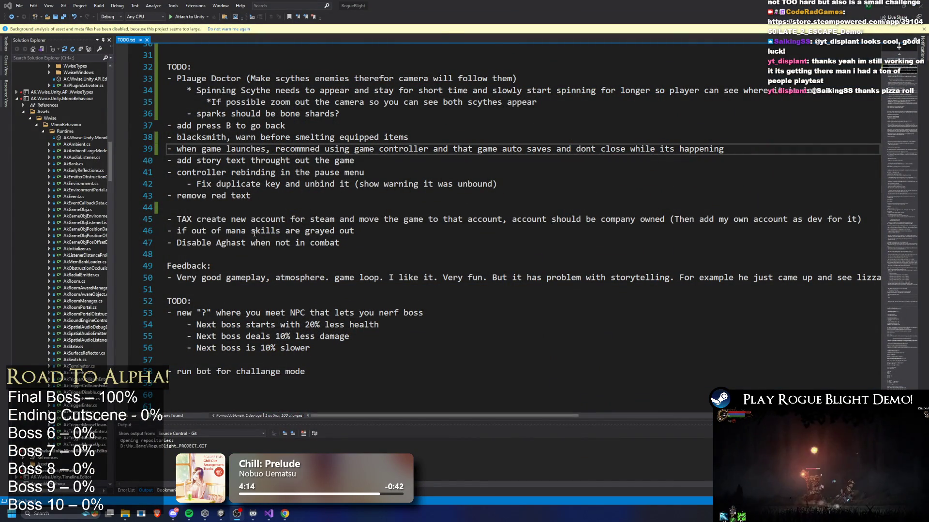
scroll(254, 233, down, 1)
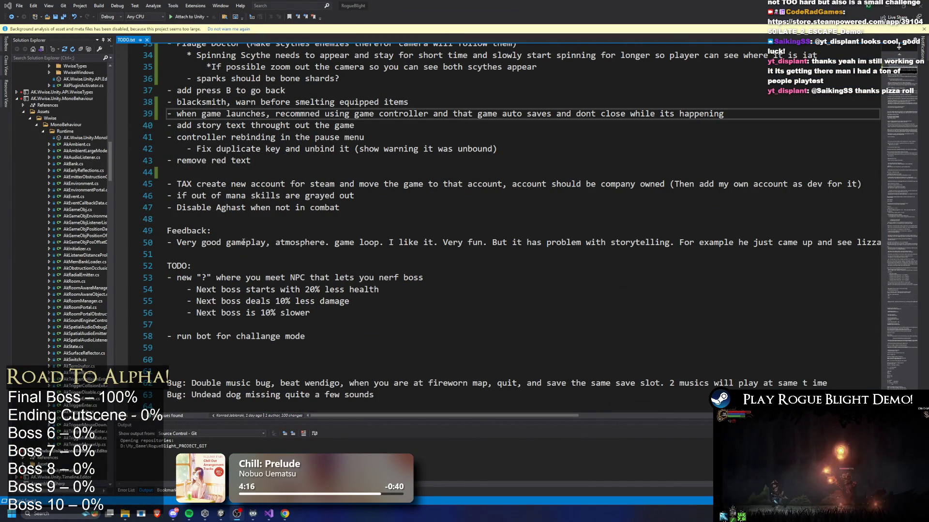
scroll(276, 252, down, 4)
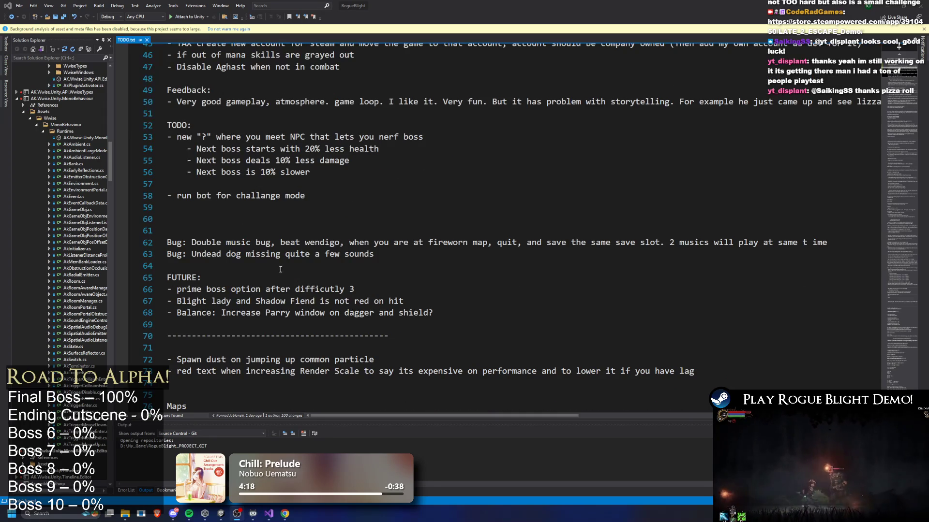
drag(320, 195, 167, 196)
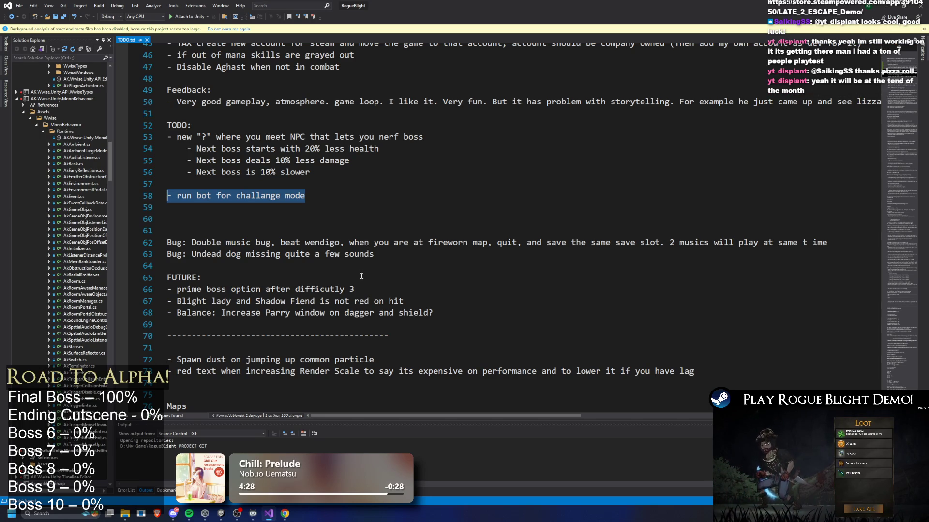
scroll(362, 275, up, 15)
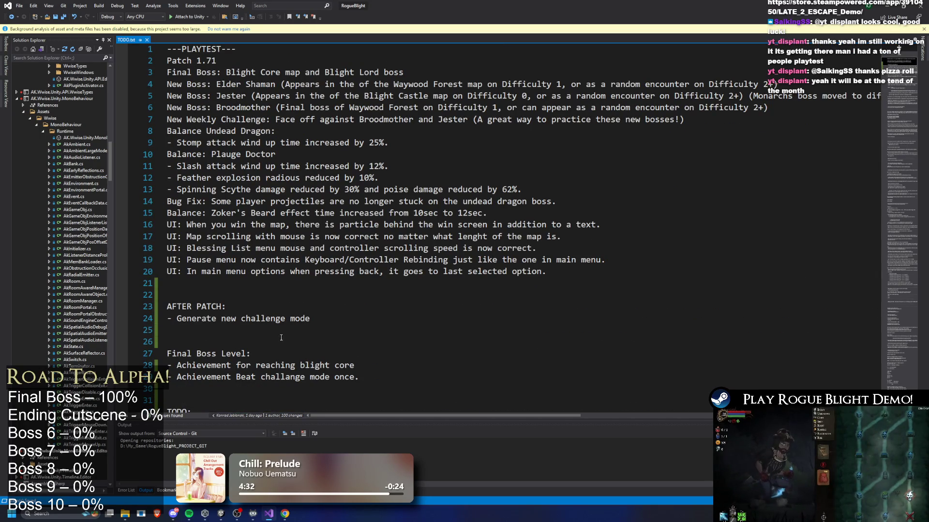
drag(310, 320, 167, 319)
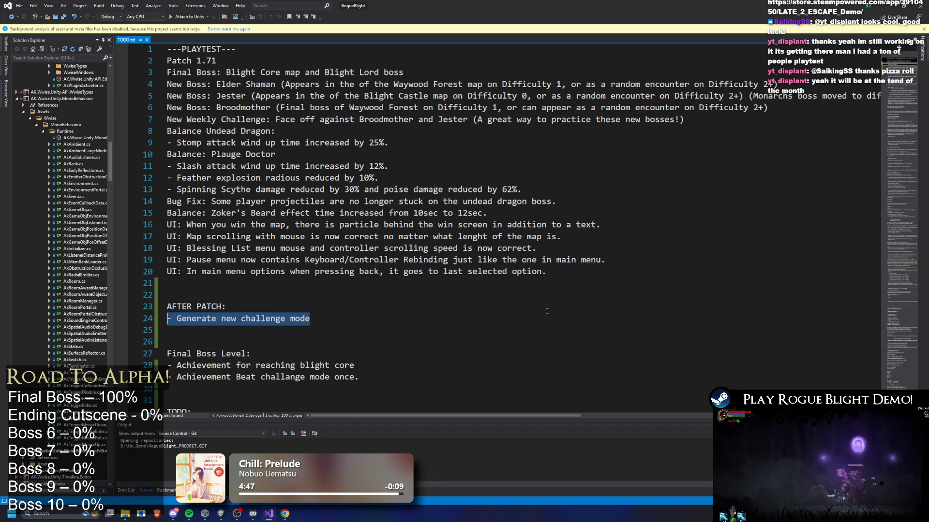
scroll(180, 328, down, 2)
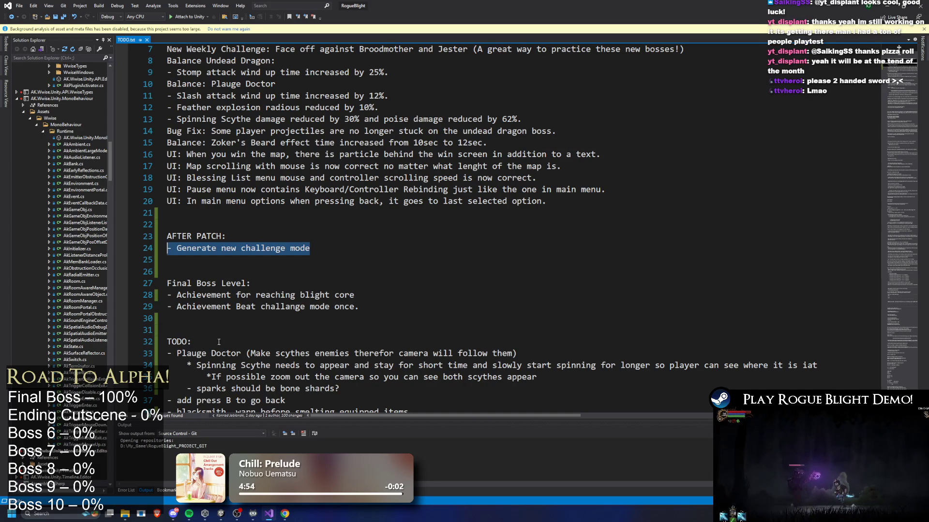
scroll(331, 260, up, 2)
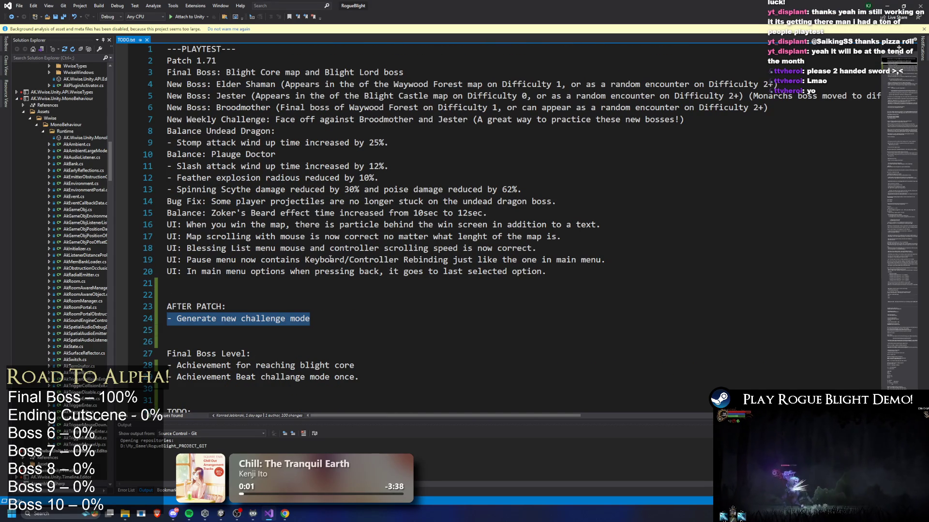
click(342, 304)
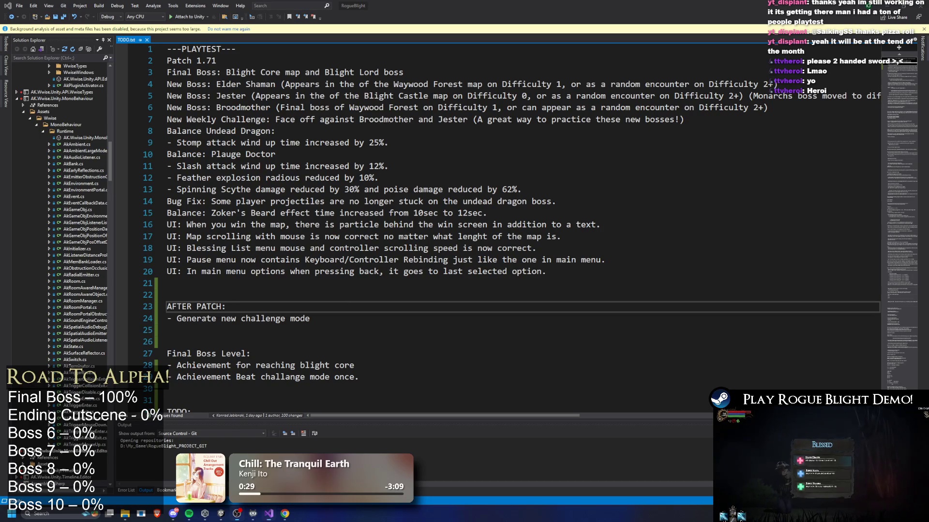
Step: Switch to Unity, clear the project search, and open the CreditsTxt prefab
key(alt+Tab)
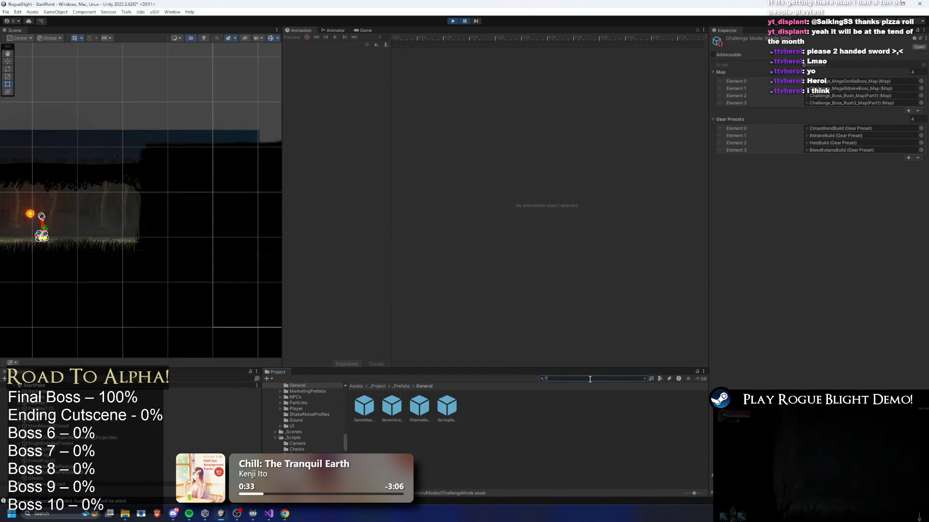
text(TODO)
key(BackSpace)
text(credits)
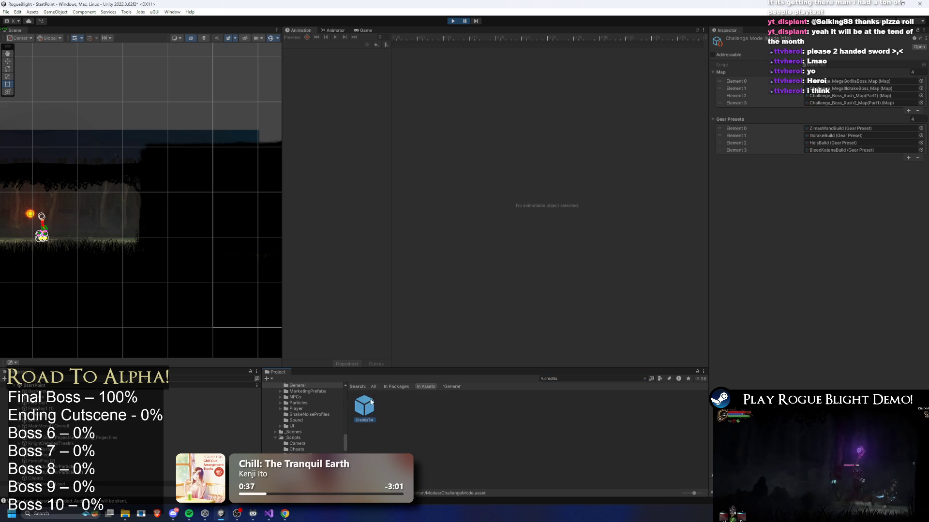
double_click(369, 403)
Step: Append text after the last credited name in the CreditsTxt credits and review it
scroll(831, 213, down, 5)
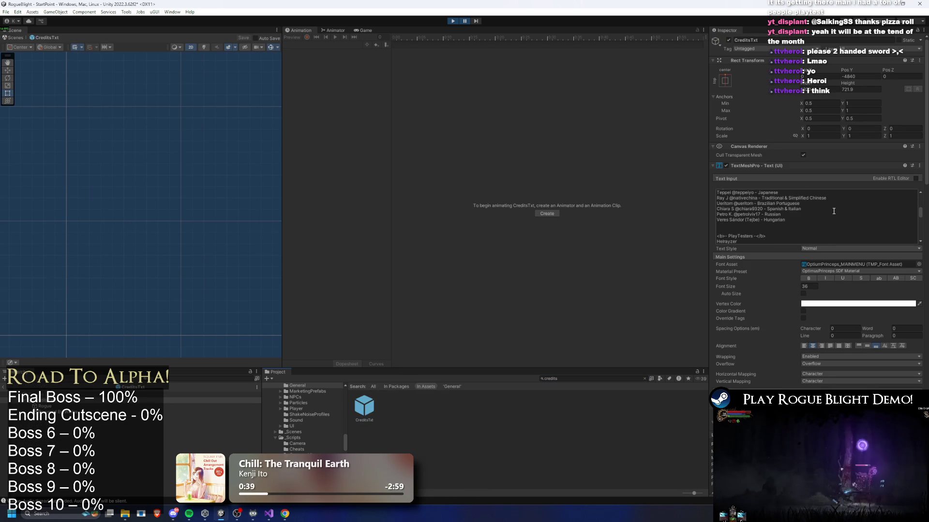
click(728, 220)
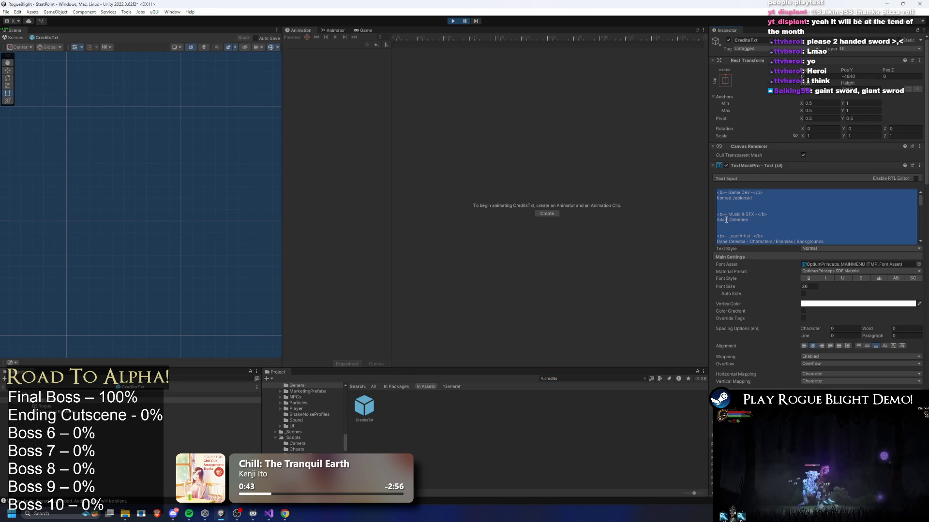
scroll(735, 220, down, 6)
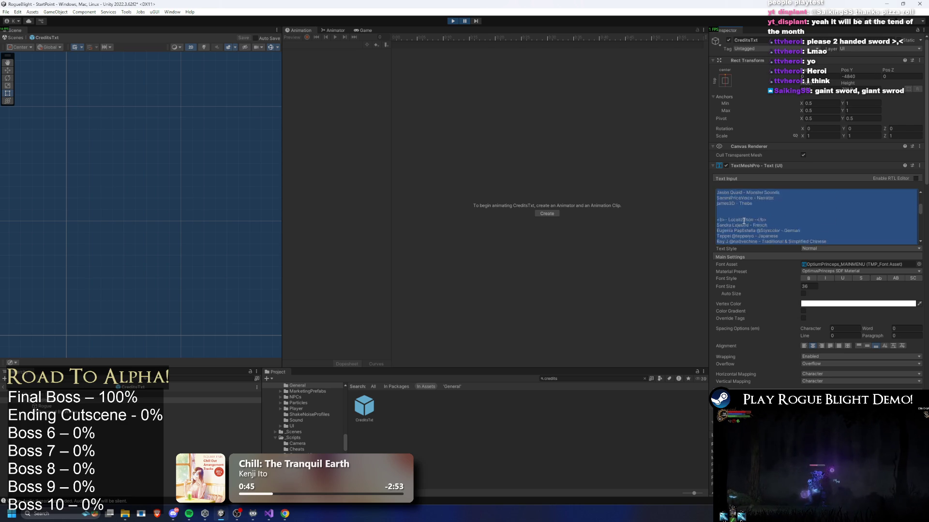
click(740, 200)
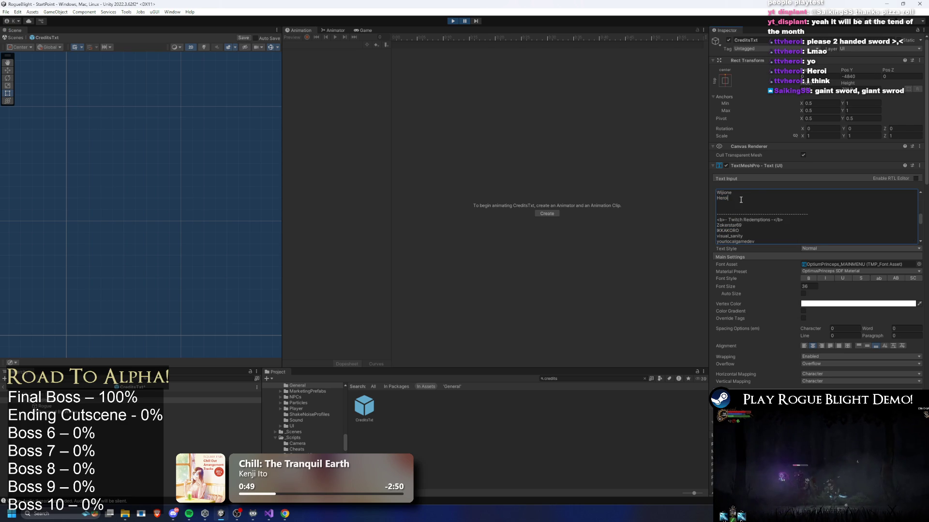
scroll(798, 201, down, 5)
text(i)
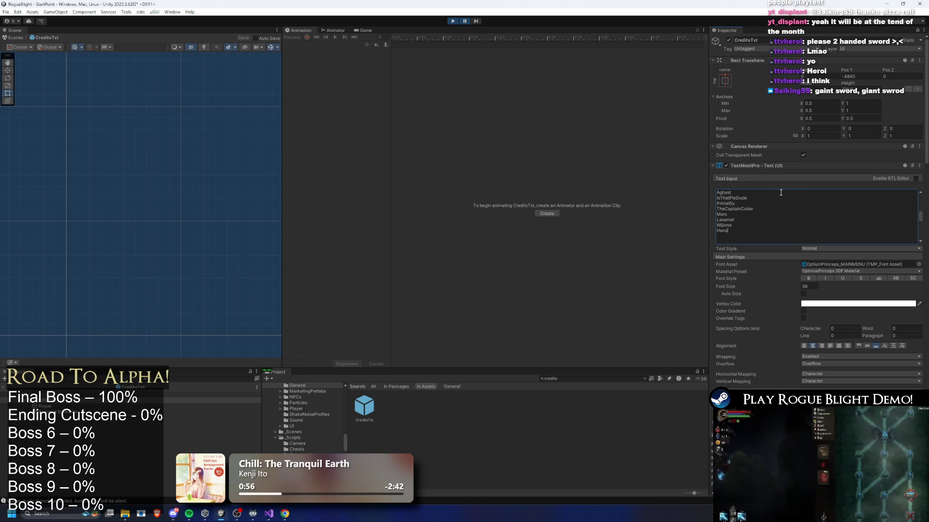
scroll(820, 213, down, 6)
scroll(819, 213, down, 1)
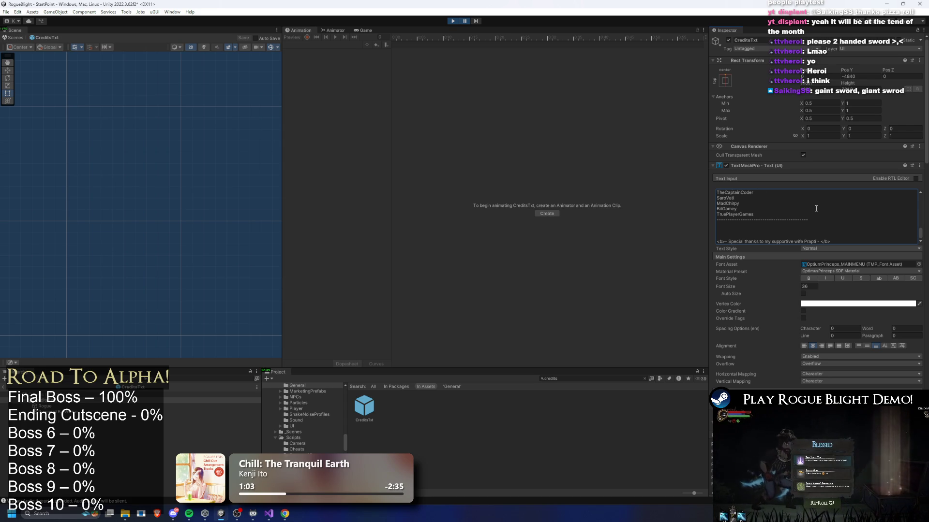
scroll(813, 227, up, 2)
scroll(810, 240, up, 3)
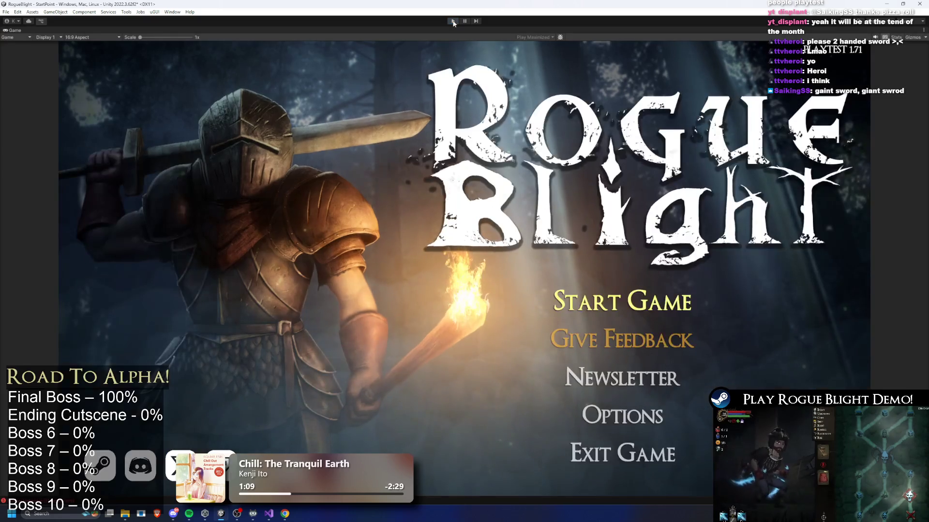
Step: Restart play mode and begin a new game with character preset 2
click(452, 22)
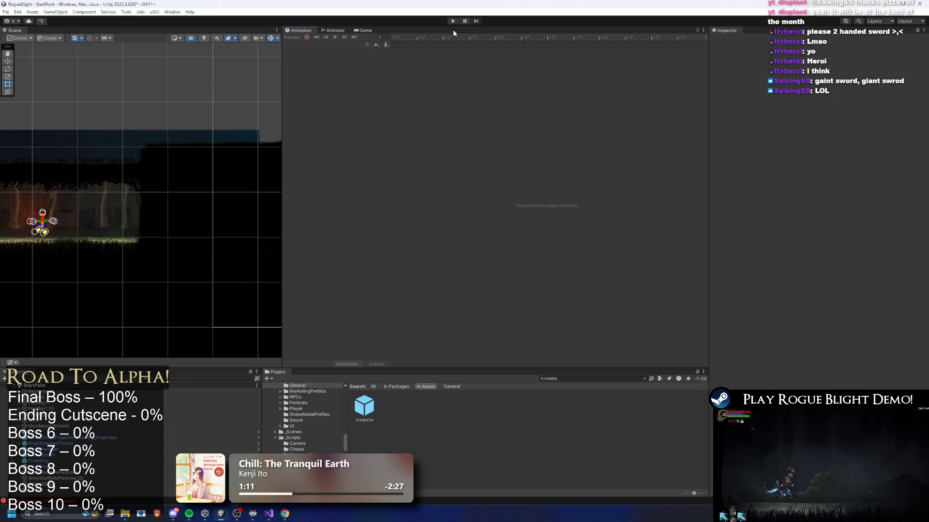
click(452, 21)
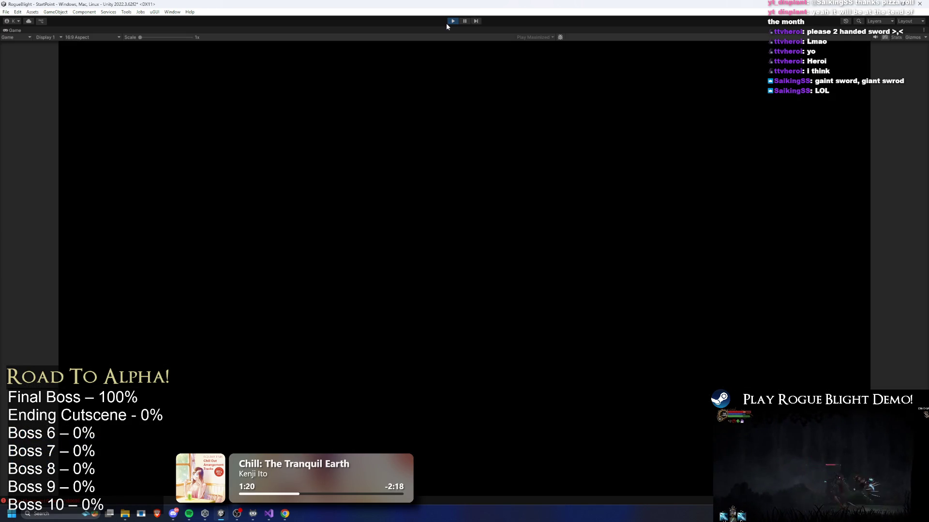
key(Return)
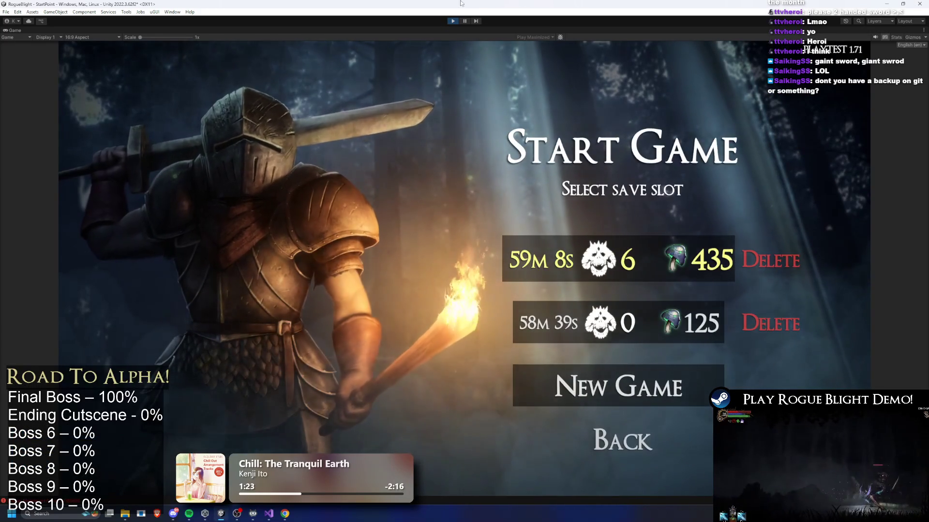
click(542, 279)
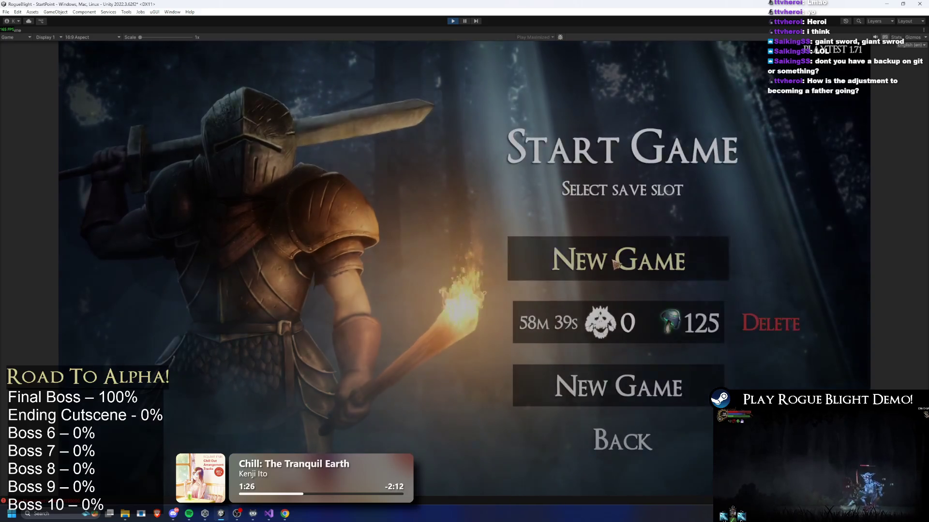
click(616, 260)
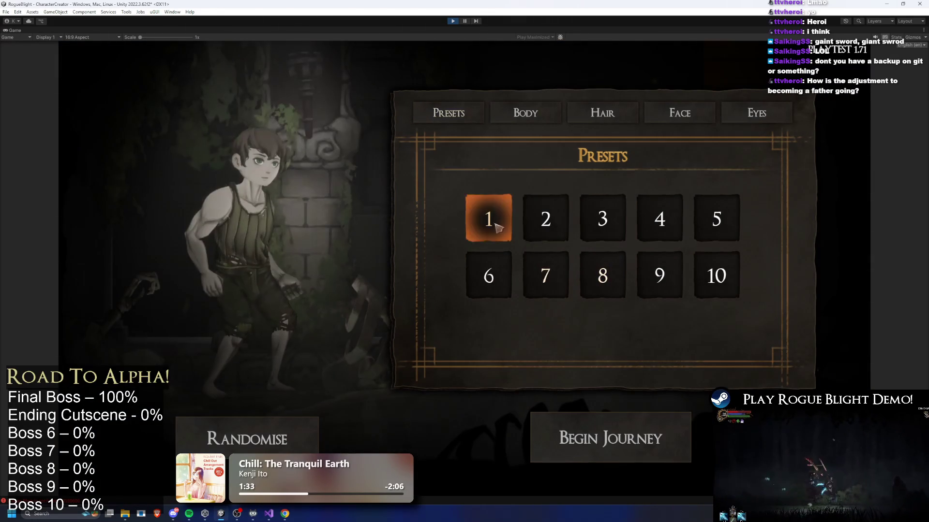
click(545, 219)
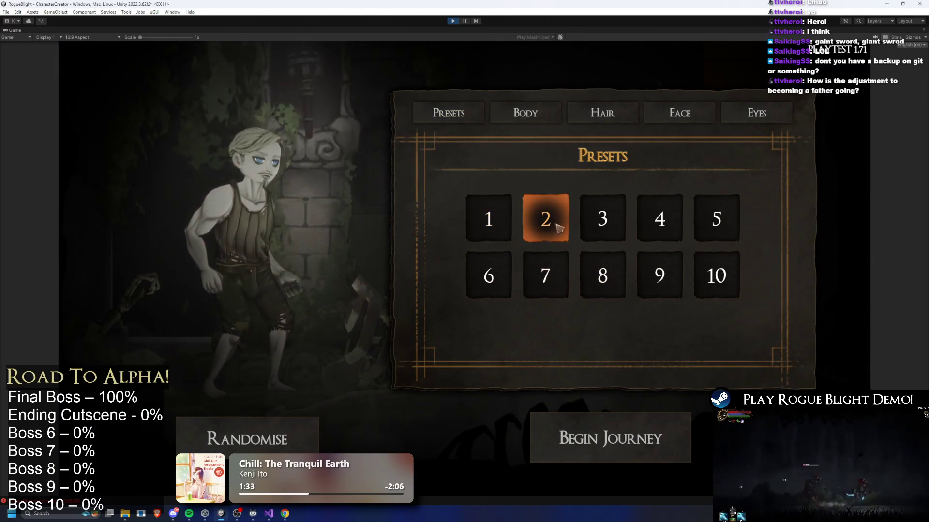
click(593, 455)
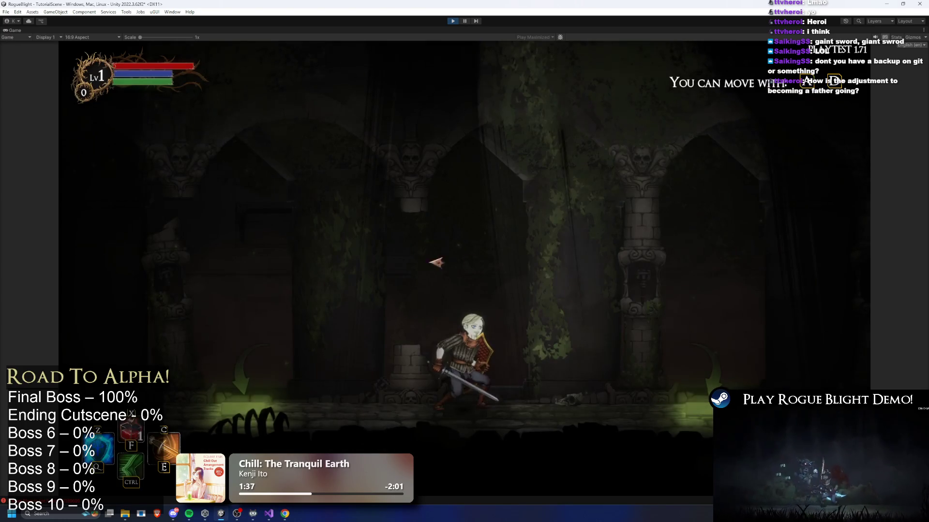
Step: End the tutorial, view the Waywood Forest map, then leave the run for the Sanctuary
key(Escape)
click(445, 280)
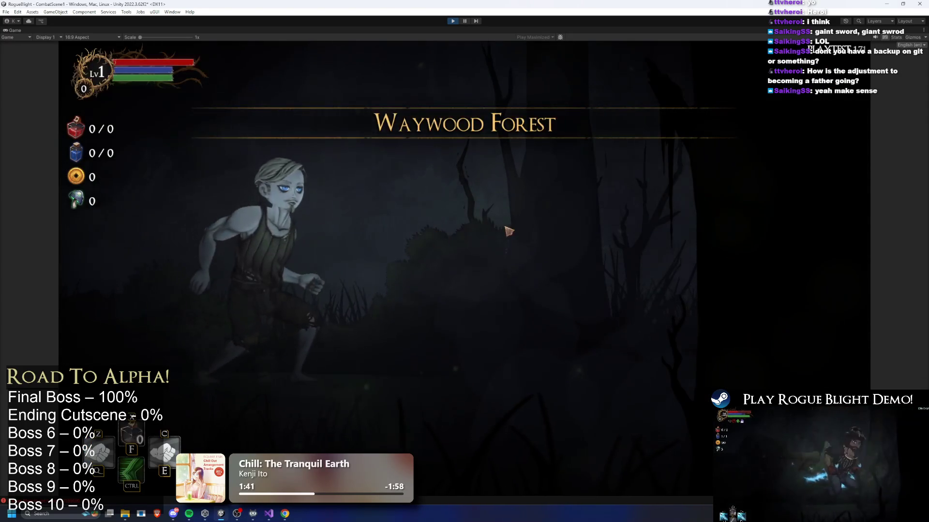
click(467, 231)
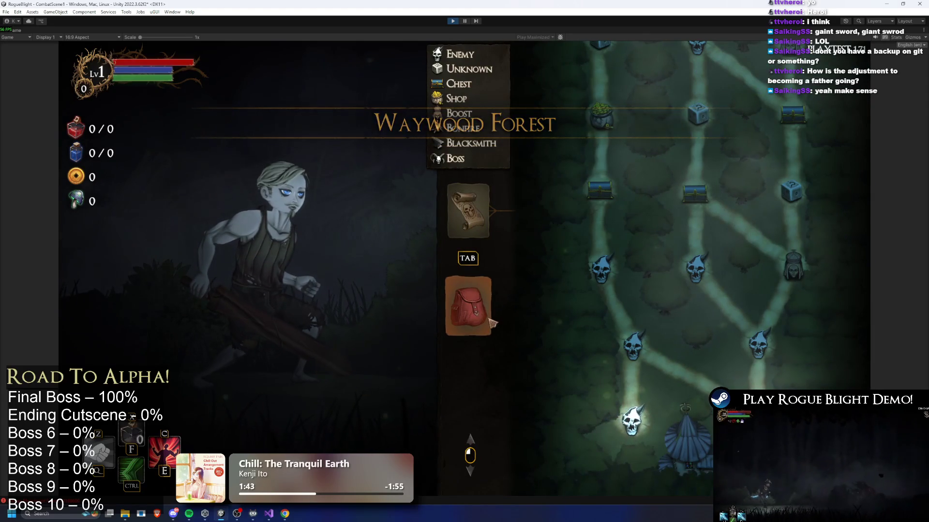
click(478, 207)
click(477, 207)
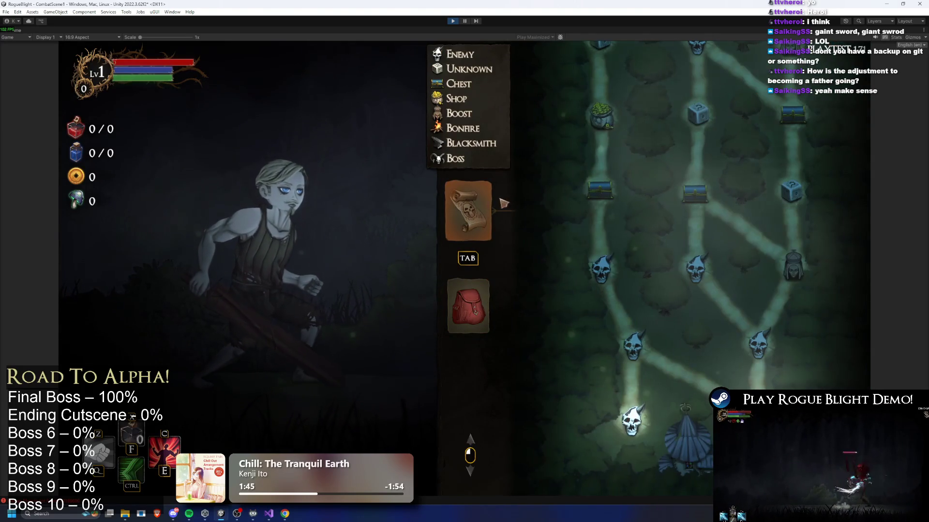
key(Escape)
click(444, 278)
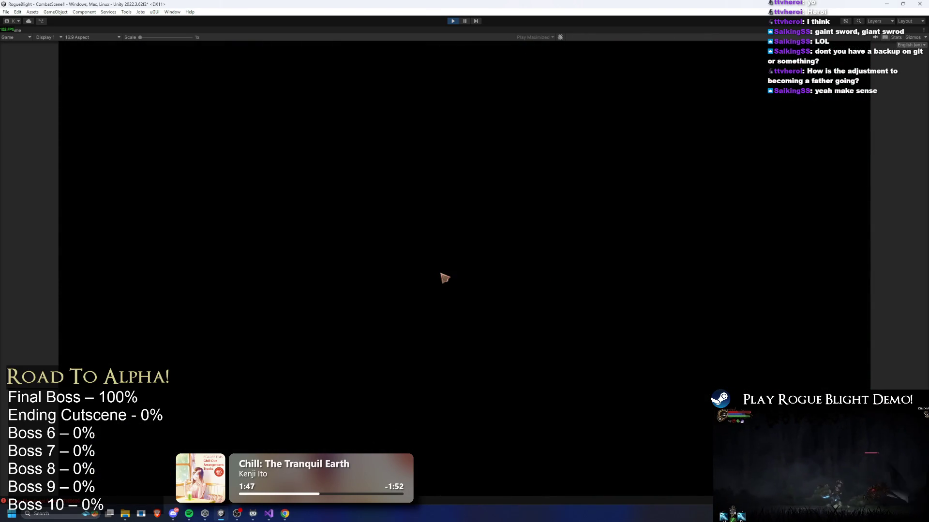
Step: Walk through the Sanctuary and check the starting gear selection
key(d)
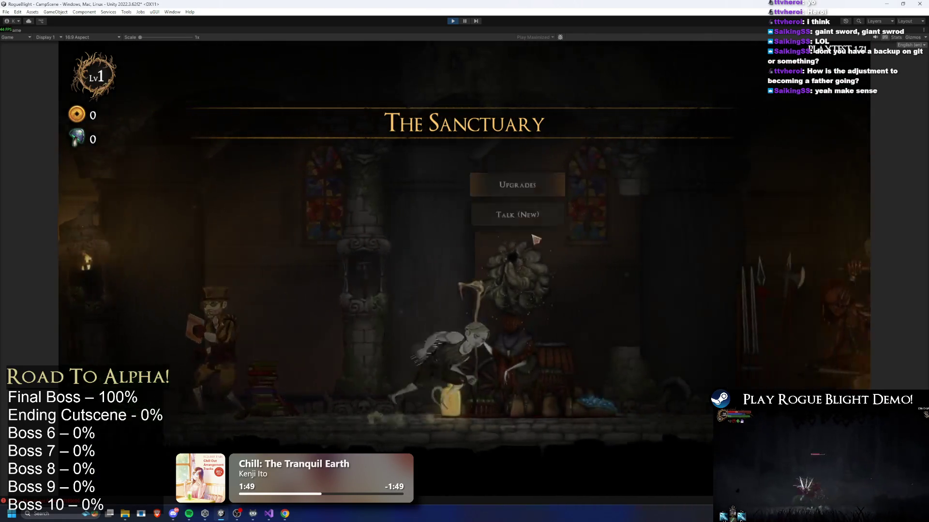
key(a)
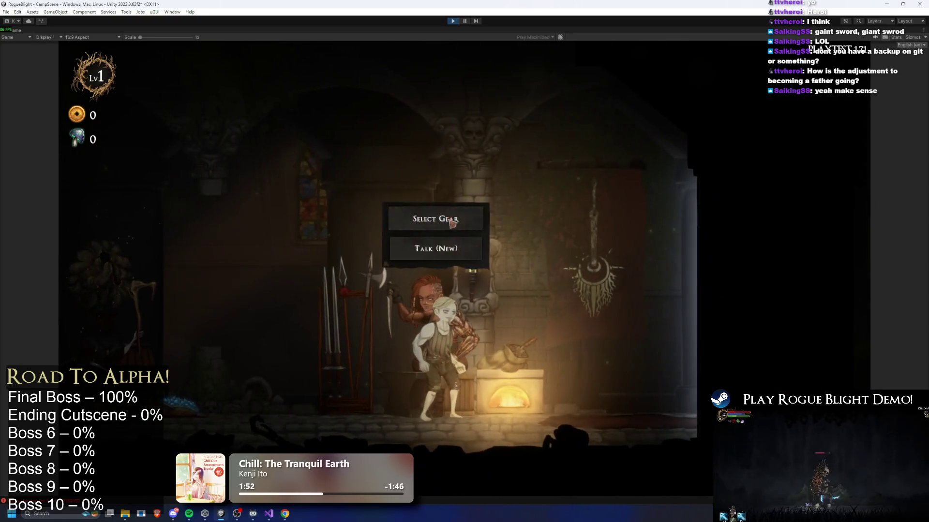
click(452, 221)
key(Escape)
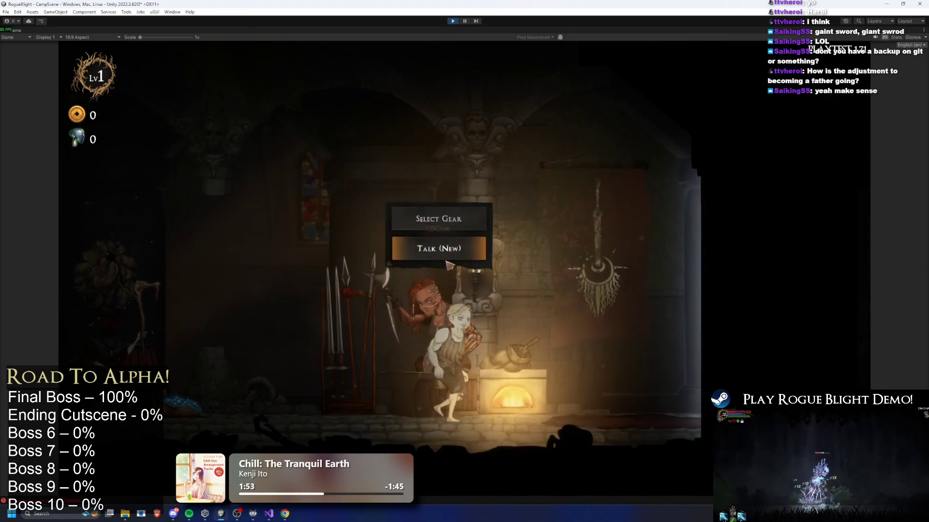
Step: Talk to the merchant to start a Story Mode run, then search Windows for 'ca'
key(d)
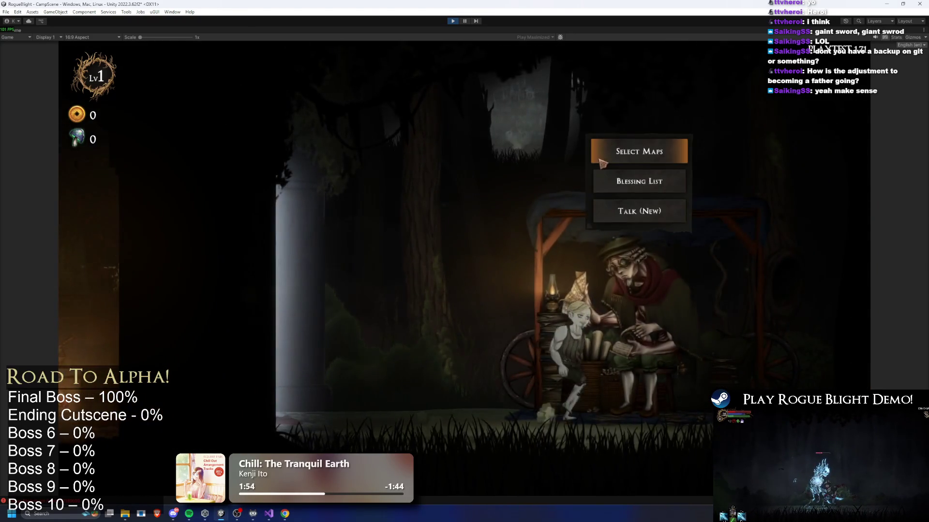
key(e)
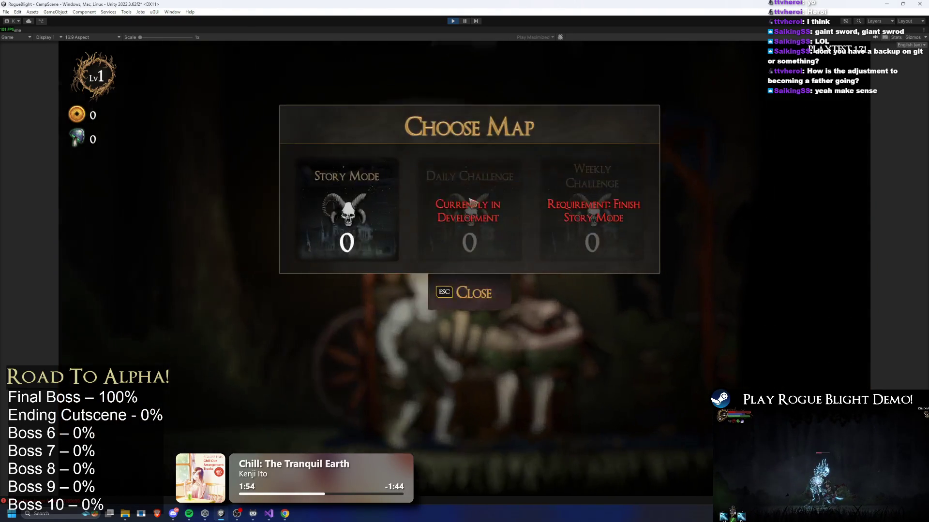
key(e)
key(e)
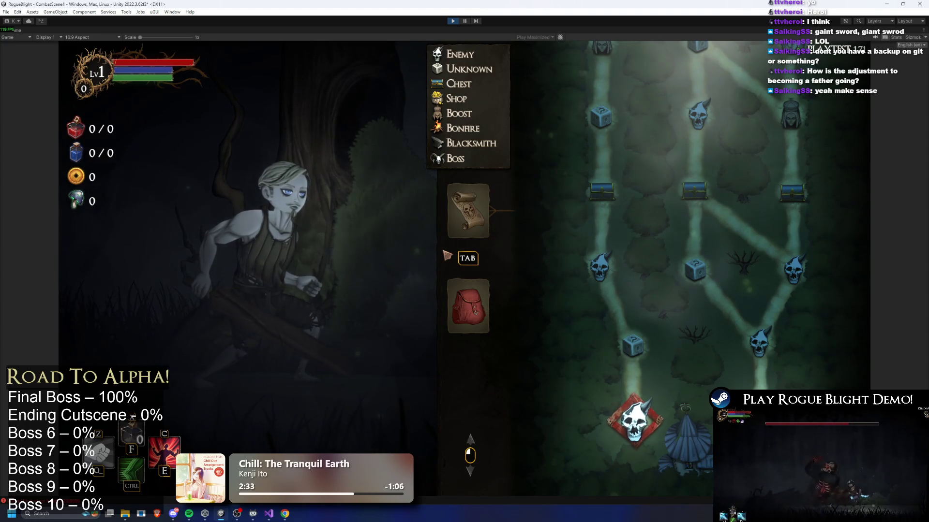
key(super)
text(ca)
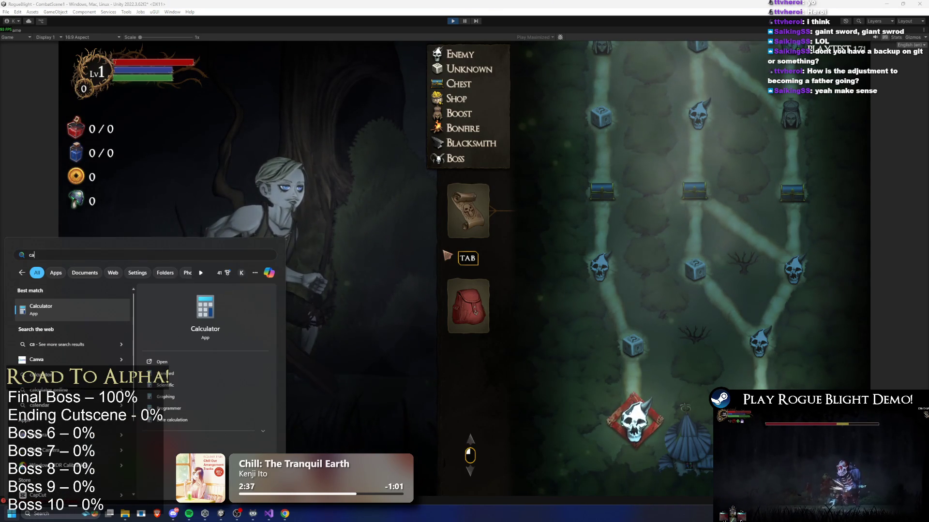
Step: Run the sums 2+1, +5, +1 in Calculator, clear it, then return to the 'diablo 2 immortal king set' image results
key(Return)
text(2)
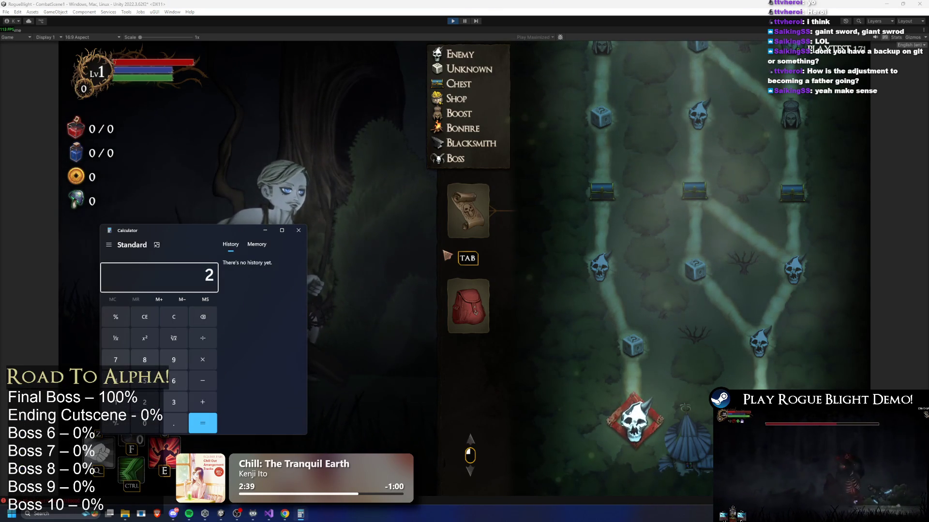
text(+)
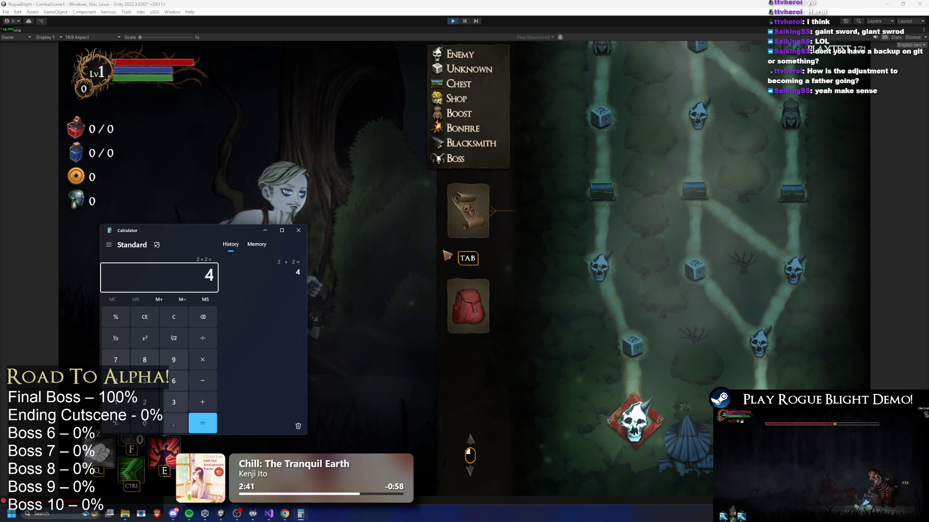
text(+1=)
text(+)
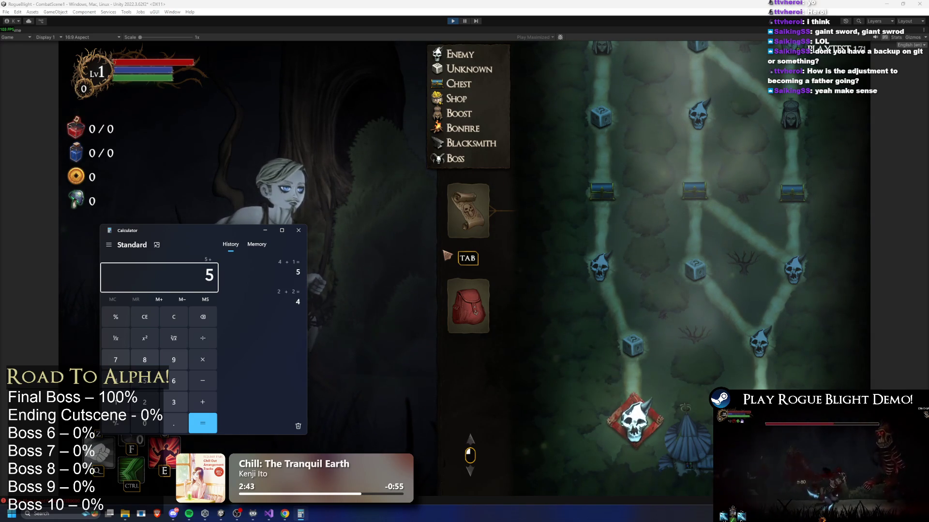
text(5=+)
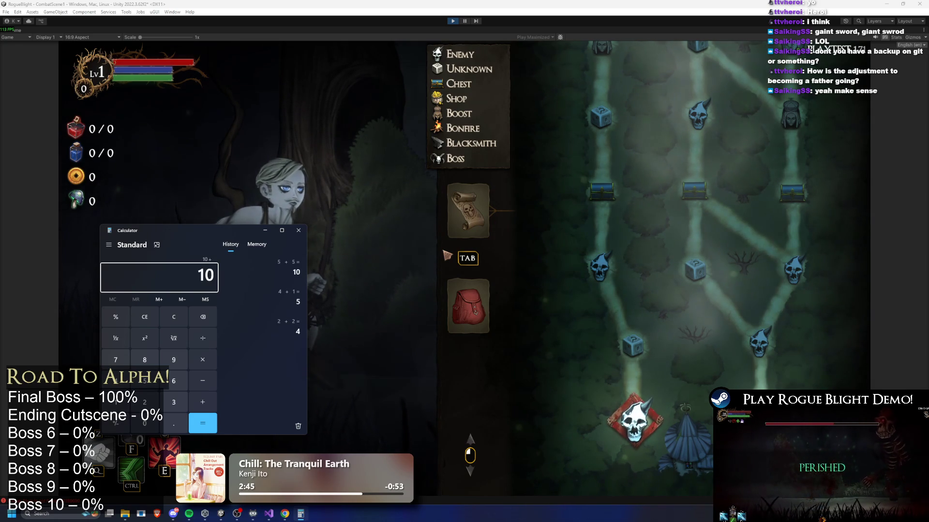
text(1=)
key(BackSpace)
key(BackSpace)
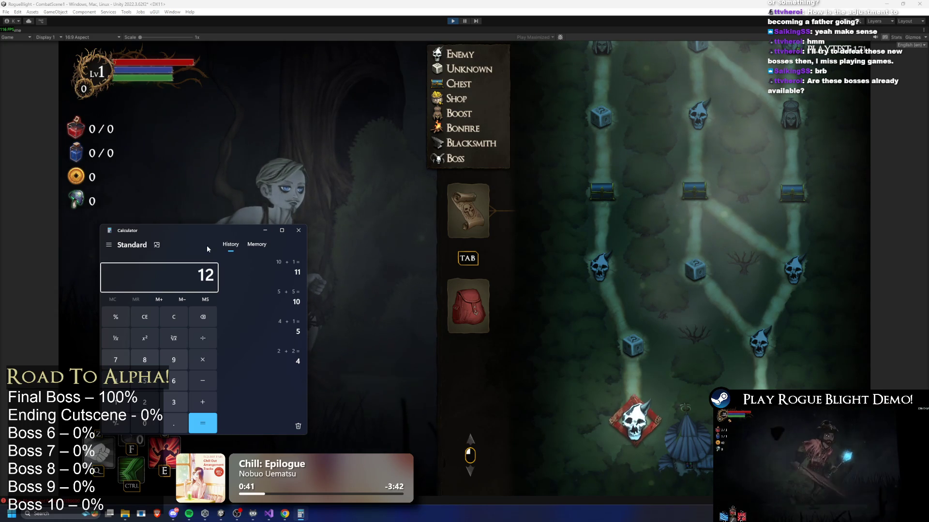
key(alt+Tab)
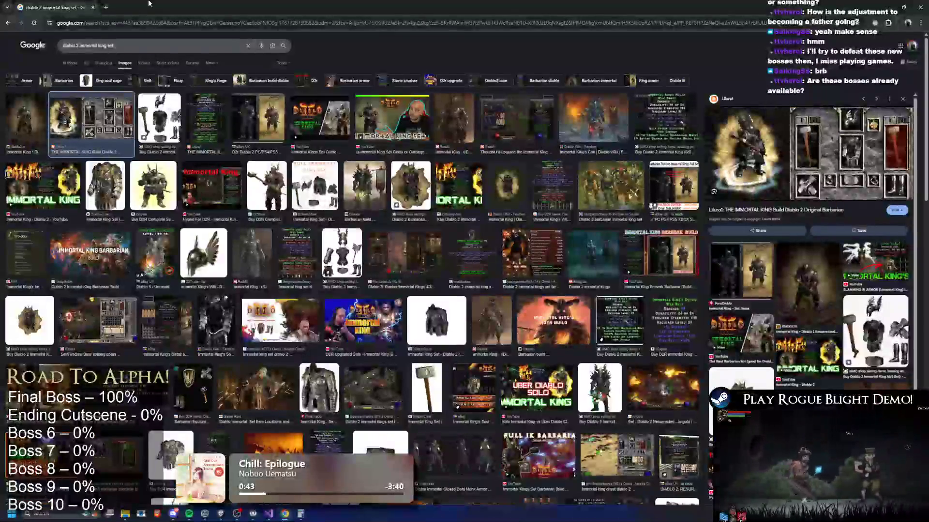